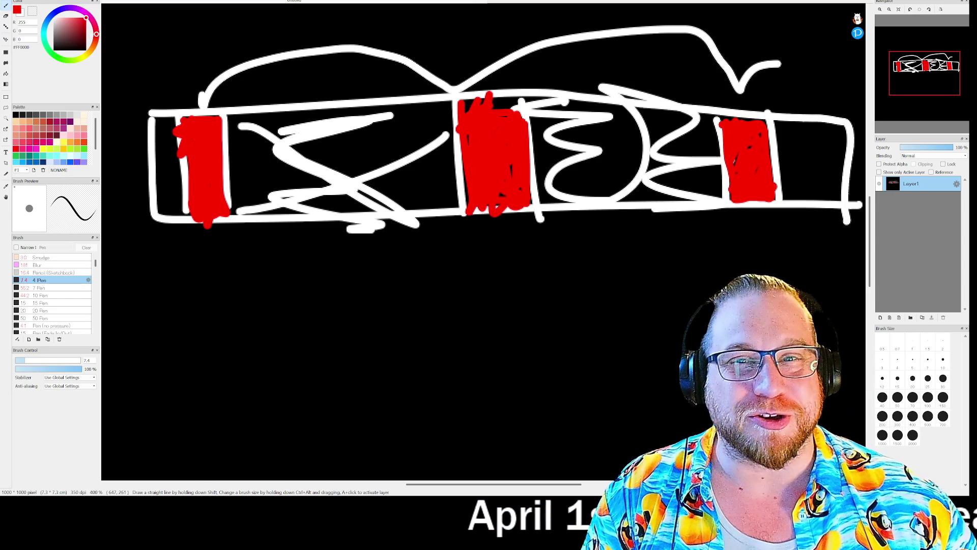
# Close the untitled FireAlpaca drawing without saving and return to line 21 of player.gd.
pyautogui.hotkey('ctrl', 'w')
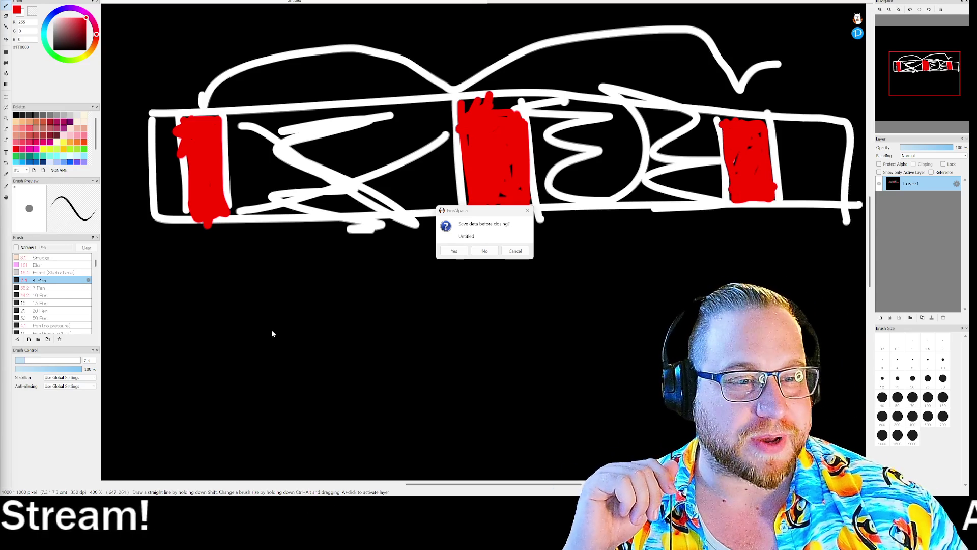
pyautogui.click(493, 253)
pyautogui.click(265, 209)
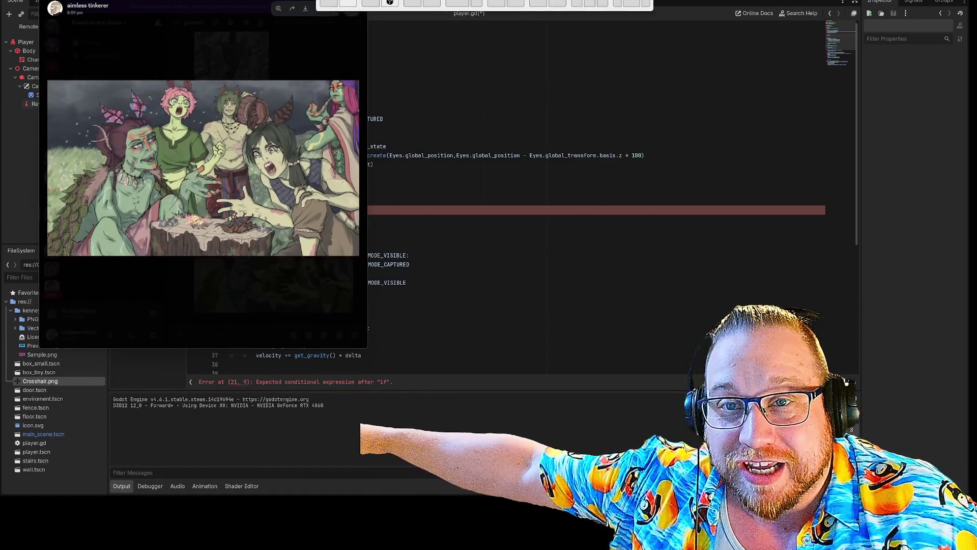
# Move the Discord fan-art viewer to the top-left corner over the Godot editor.
pyautogui.moveTo(359, 338)
pyautogui.mouseDown()
pyautogui.moveTo(848, 465)
pyautogui.moveTo(788, 434)
pyautogui.mouseUp()
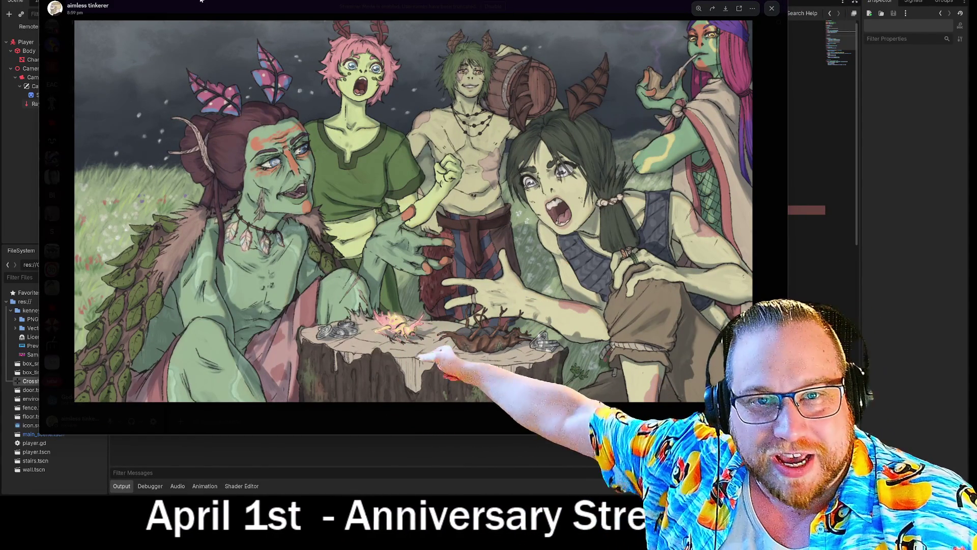
# Slide the Discord viewer aside and pop the Newgrounds comic tab into its own window.
pyautogui.moveTo(171, 28)
pyautogui.mouseDown()
pyautogui.moveTo(0, 30)
pyautogui.moveTo(0, 72)
pyautogui.mouseUp()
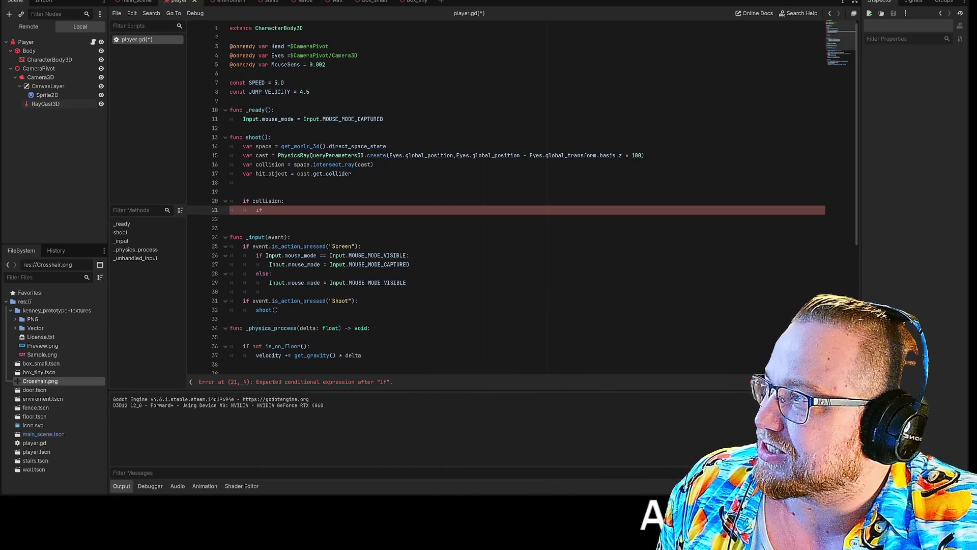
pyautogui.moveTo(132, 48); pyautogui.dragTo(140, 37)
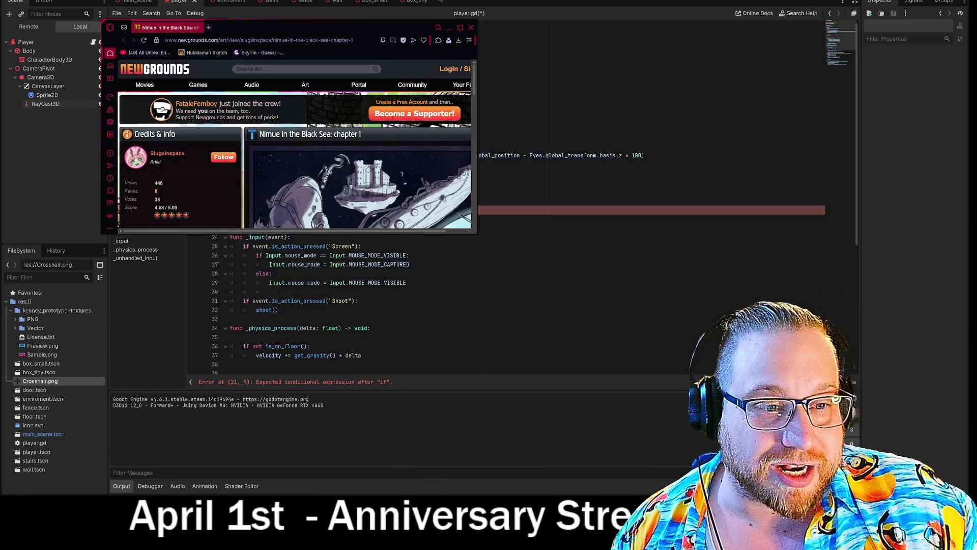
# Enlarge the Newgrounds window and jump to the comic's last page, 27 of 27.
pyautogui.moveTo(476, 233); pyautogui.dragTo(719, 459)
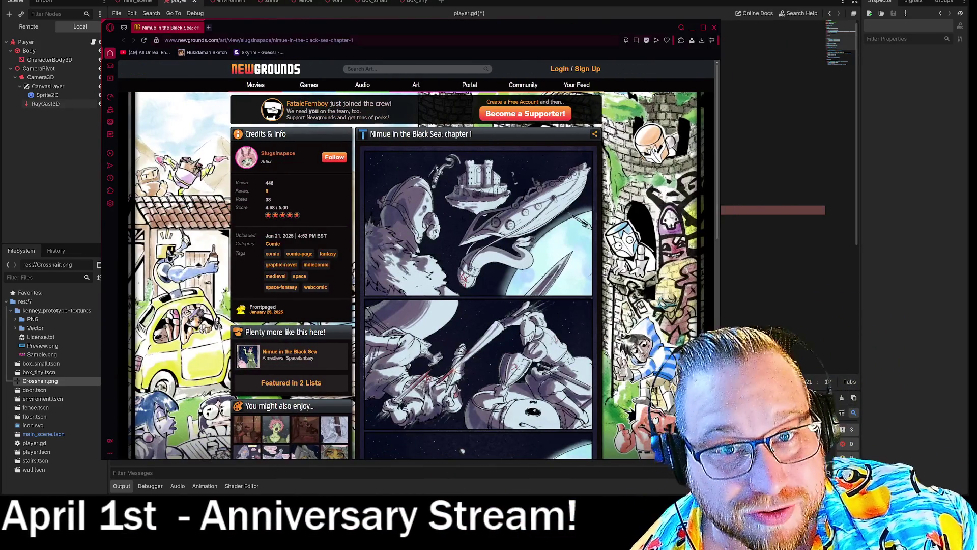
pyautogui.scroll(-5, 327, 171)
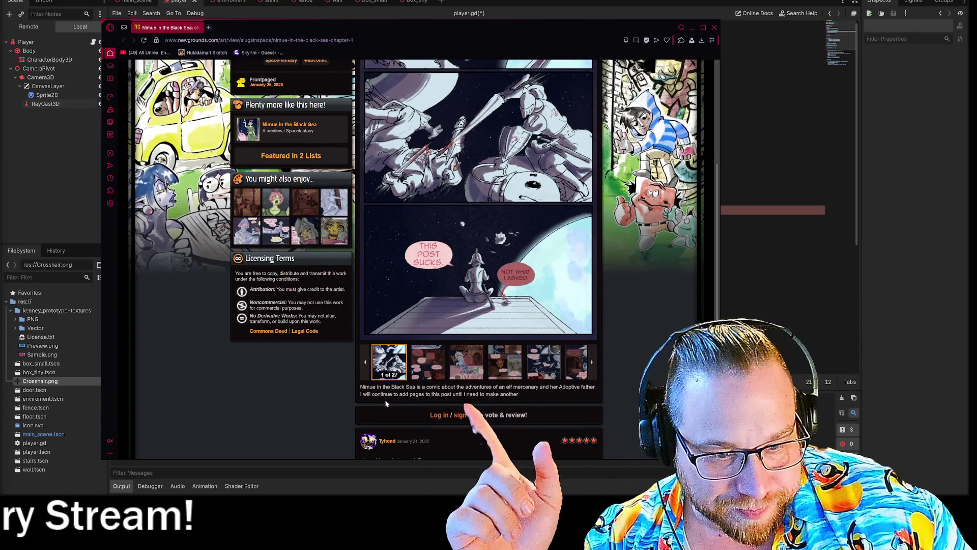
pyautogui.click(366, 362)
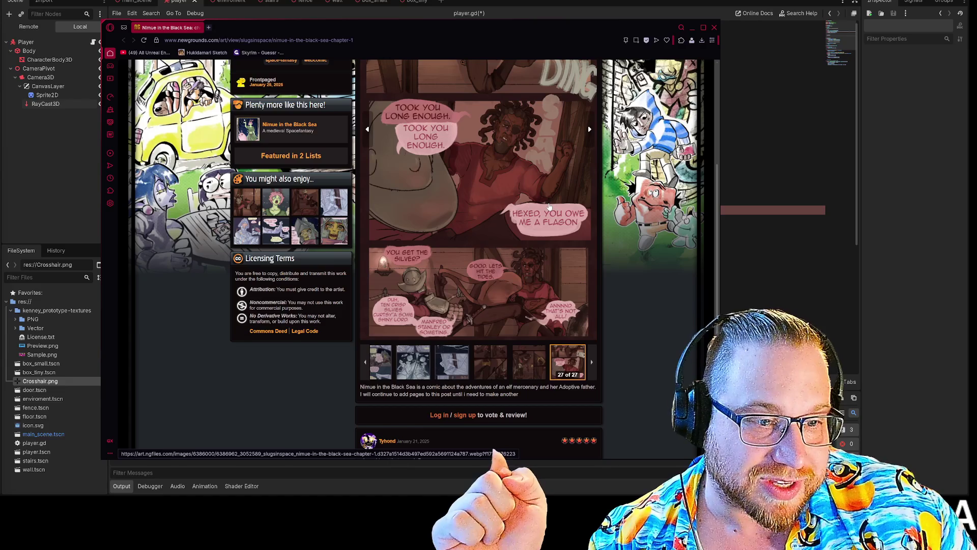
pyautogui.scroll(5, 553, 204)
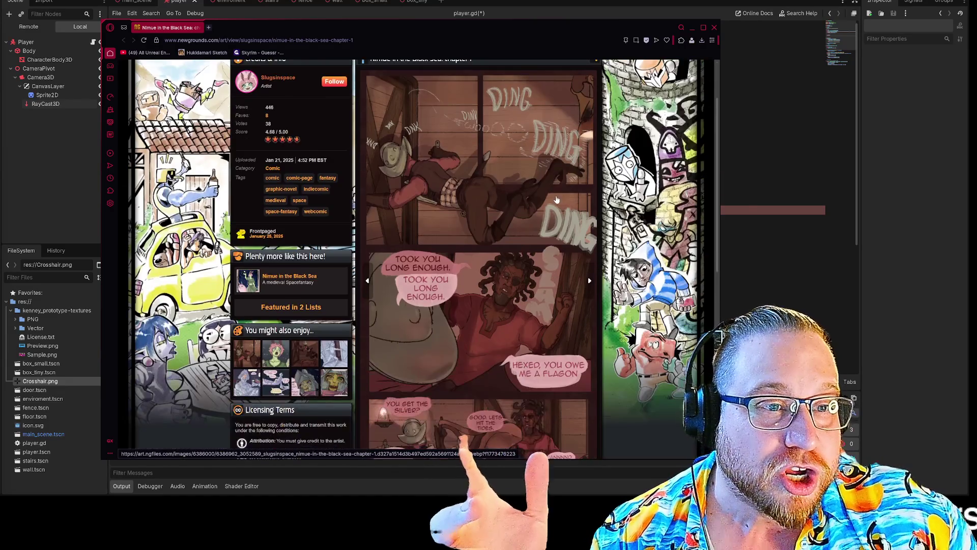
pyautogui.scroll(1, 557, 200)
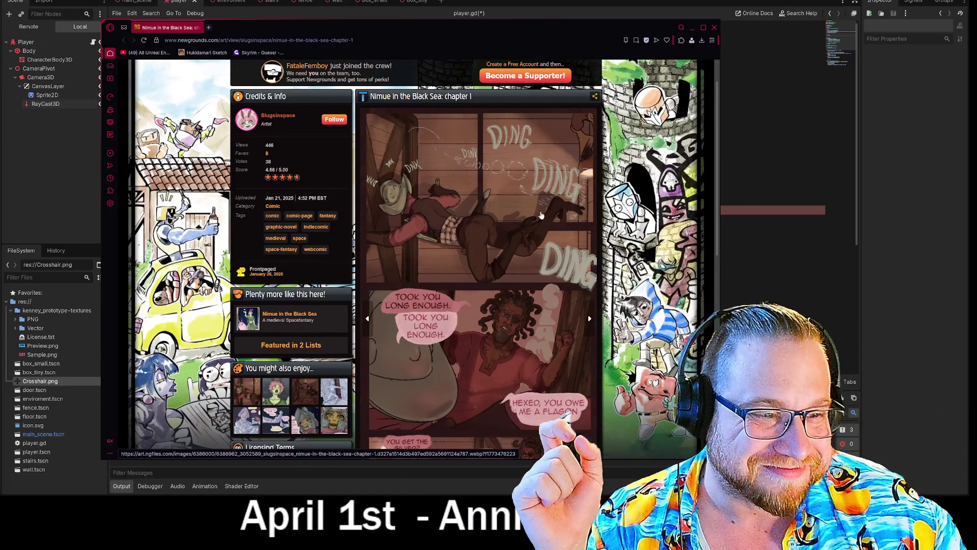
pyautogui.scroll(-5, 541, 287)
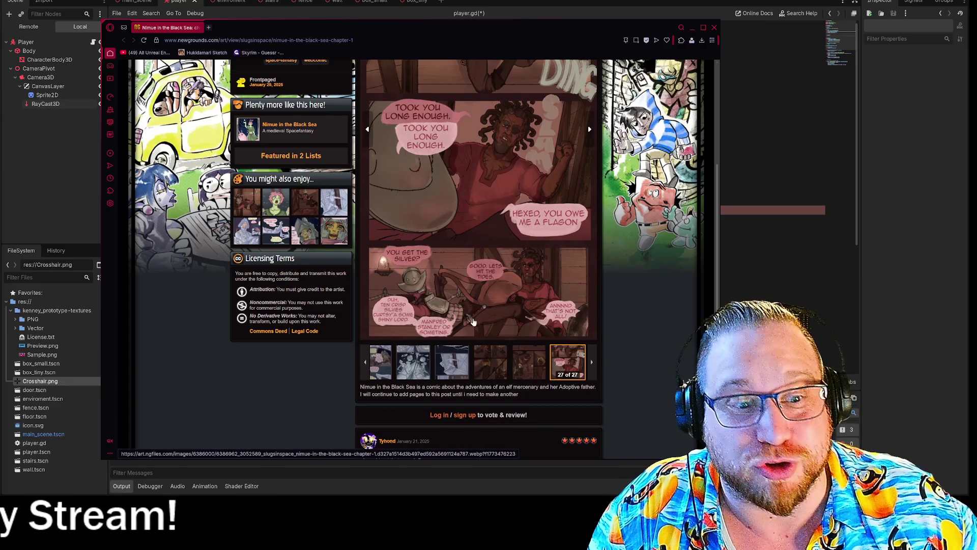
# View comic page 26, return to page 27, then enlarge the comic shared in Discord.
pyautogui.click(529, 363)
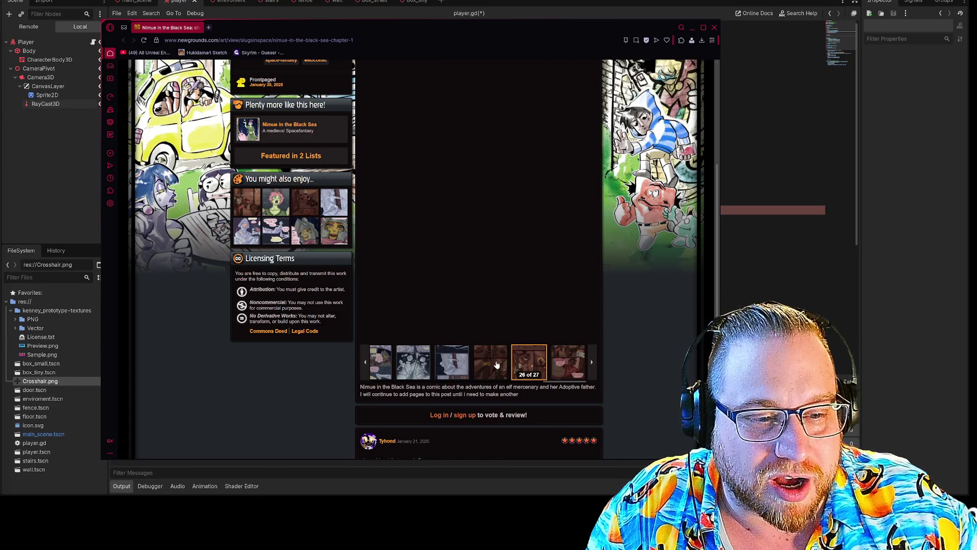
pyautogui.scroll(1, 503, 271)
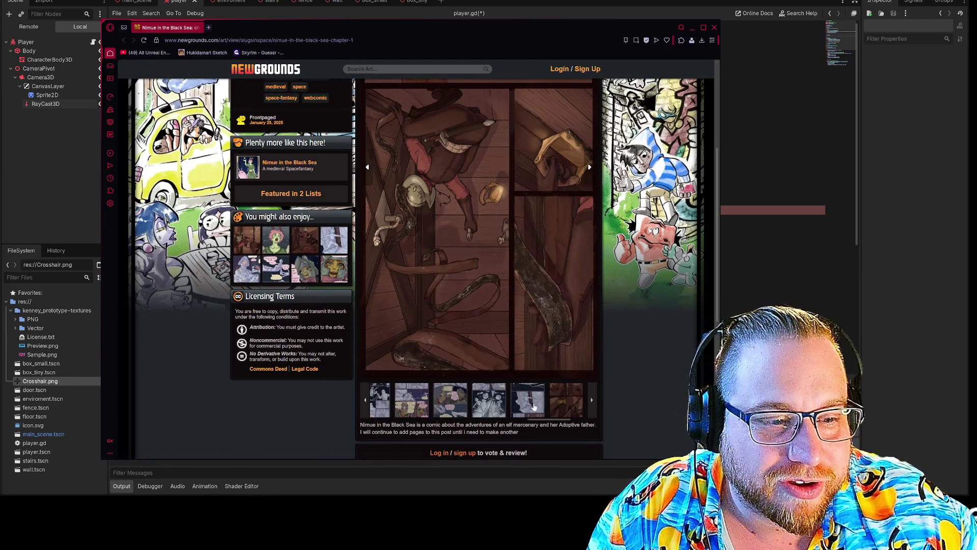
pyautogui.click(567, 403)
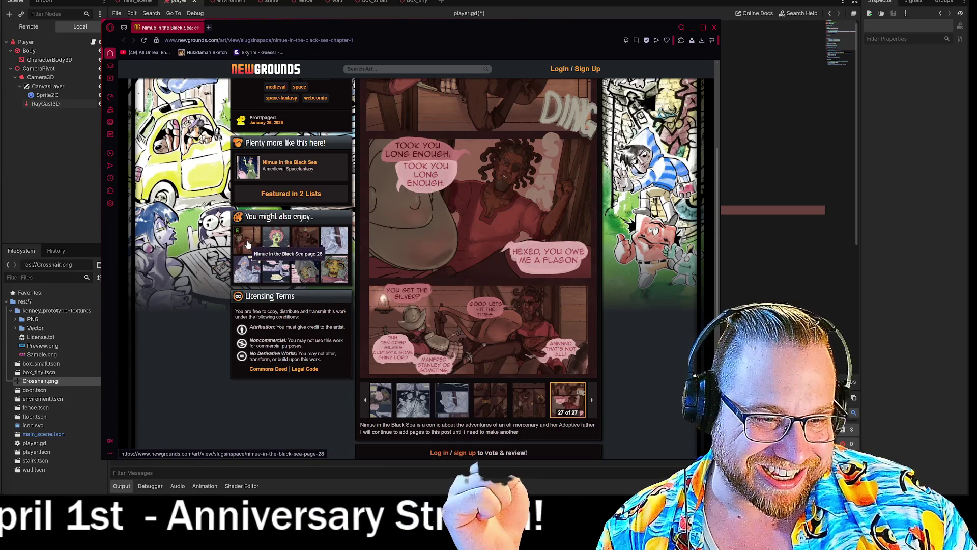
pyautogui.scroll(5, 472, 344)
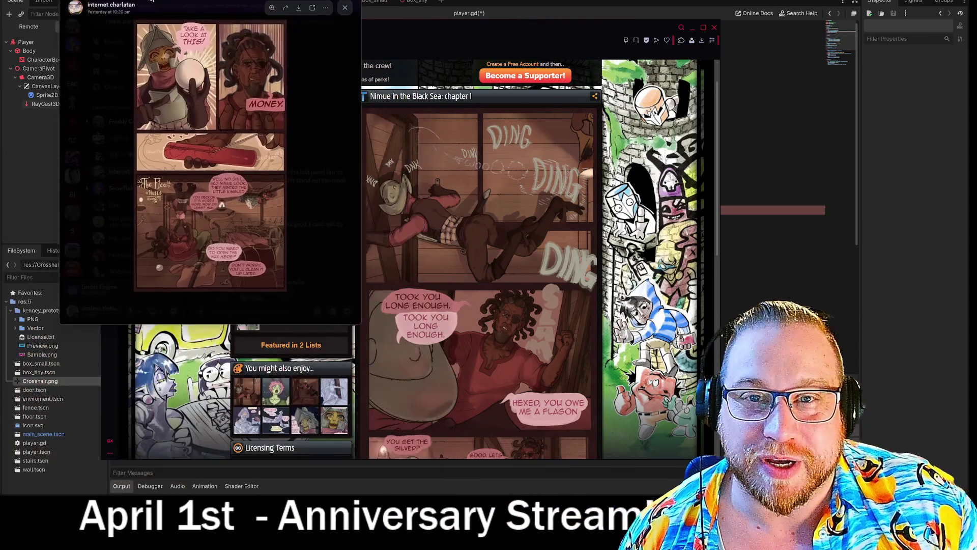
pyautogui.click(203, 214)
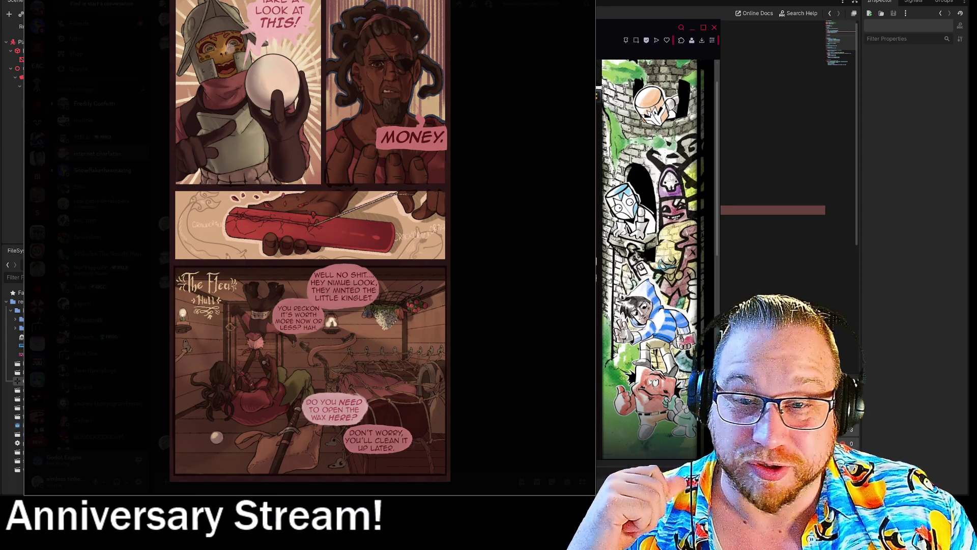
# Close the enlarged comic image in Discord.
pyautogui.click(259, 18)
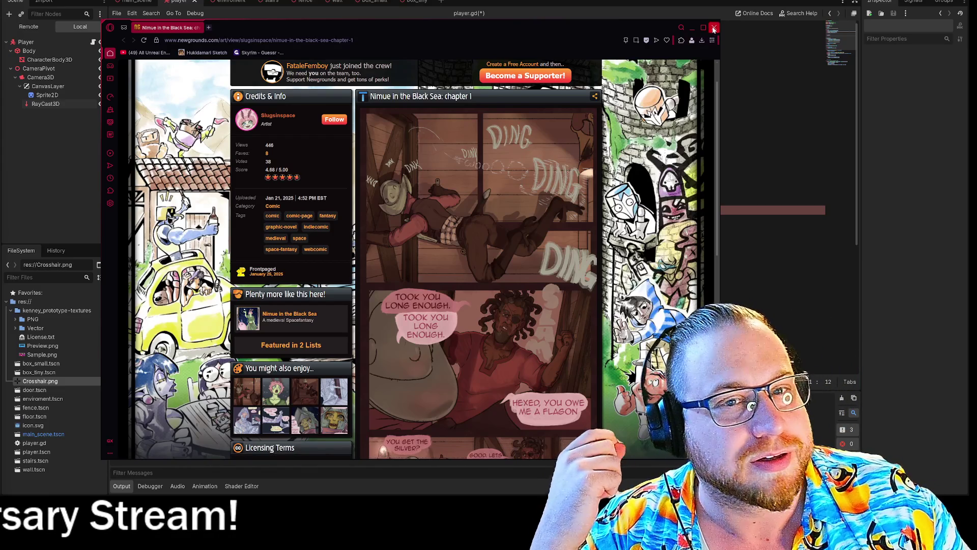
# Close the Newgrounds window, go to the hit_object line, and bring up the 'godot get collider' search.
pyautogui.hotkey('alt', 'F4')
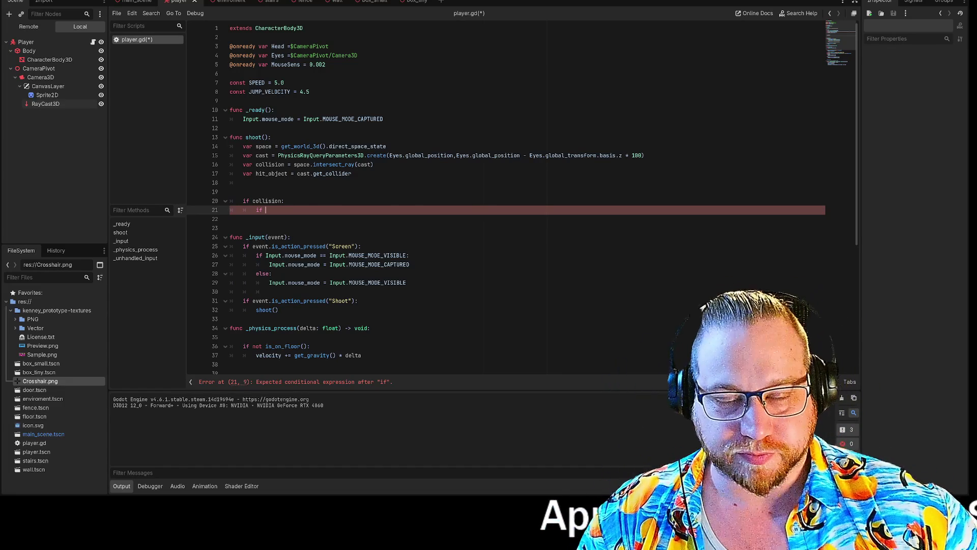
pyautogui.click(230, 191)
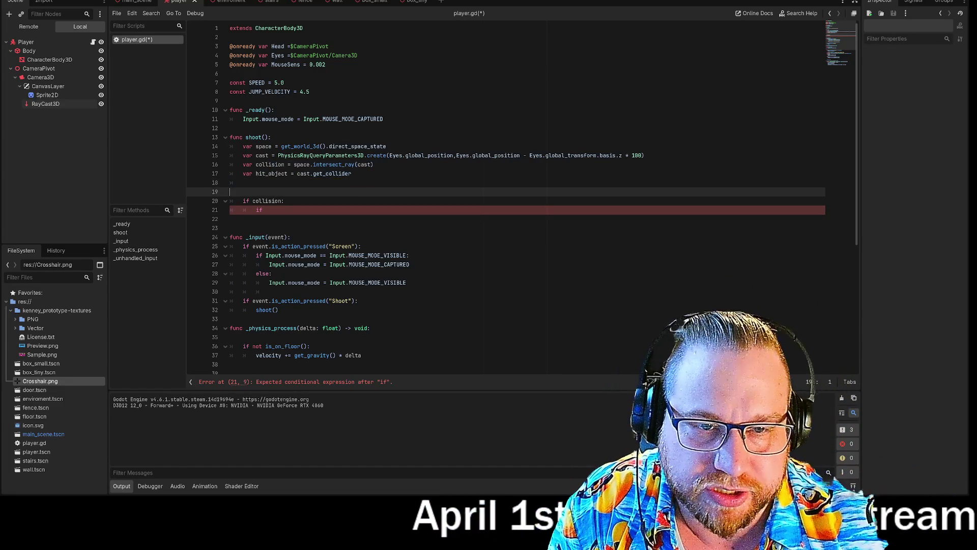
pyautogui.click(352, 174)
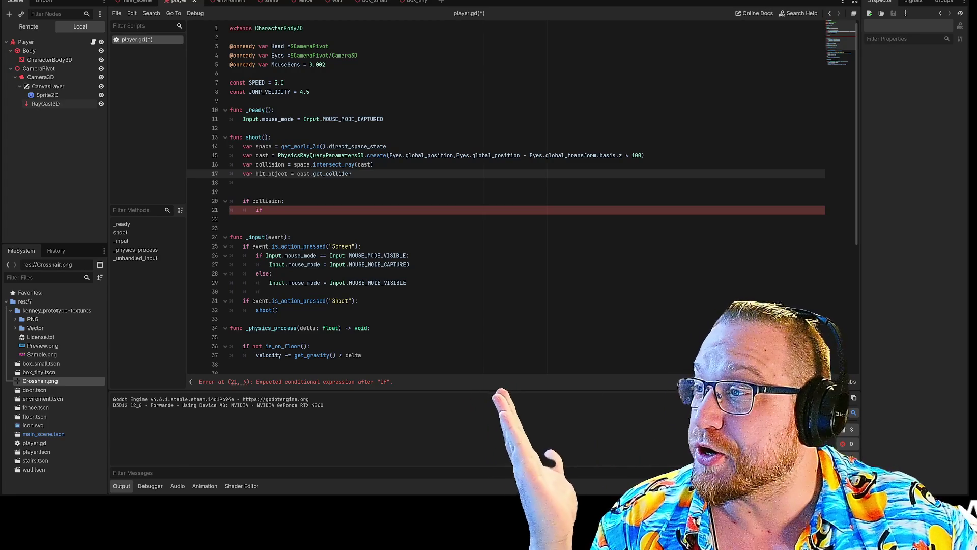
pyautogui.hotkey('alt', 'Tab')
pyautogui.moveTo(806, 23); pyautogui.dragTo(347, 5)
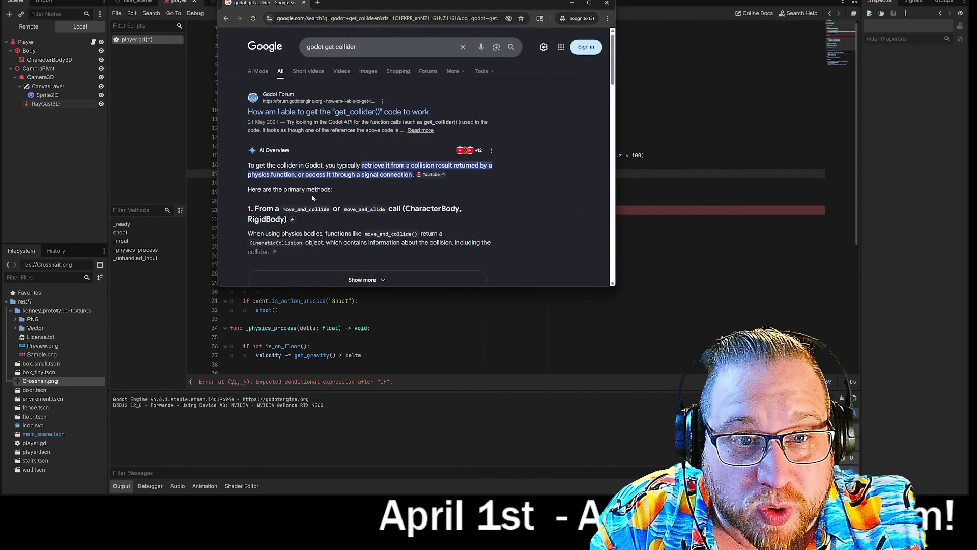
pyautogui.hotkey('alt', 'Tab')
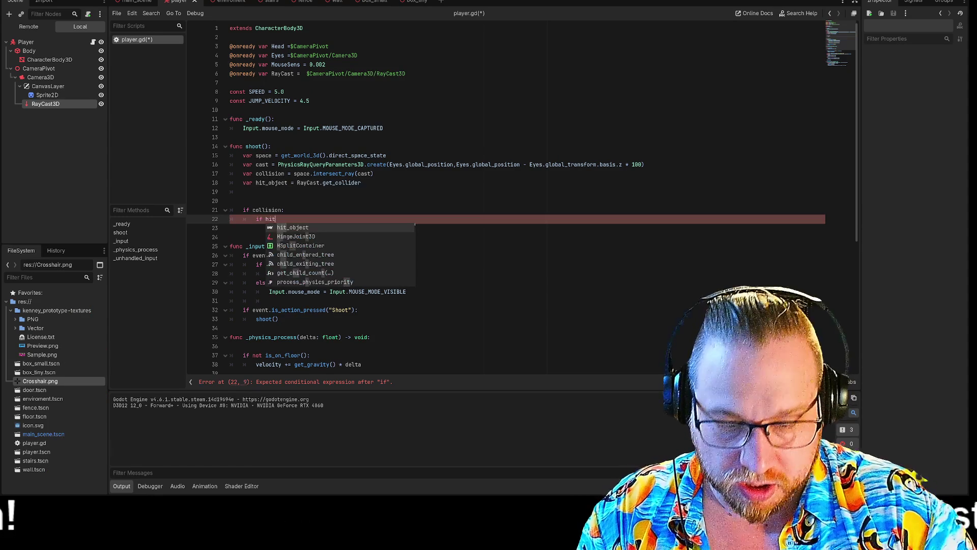
# Continue typing the nested 'if hit_object.' check on line 22 of shoot().
pyautogui.write('_object.')
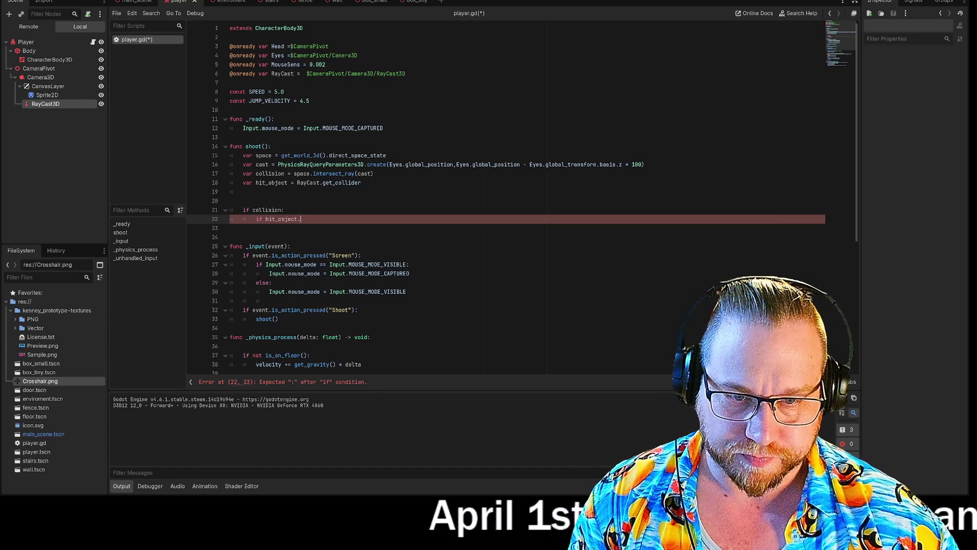
# Complete 'if hit_object.has_method()' on line 22 and review it against the if collision line.
pyautogui.write('has_')
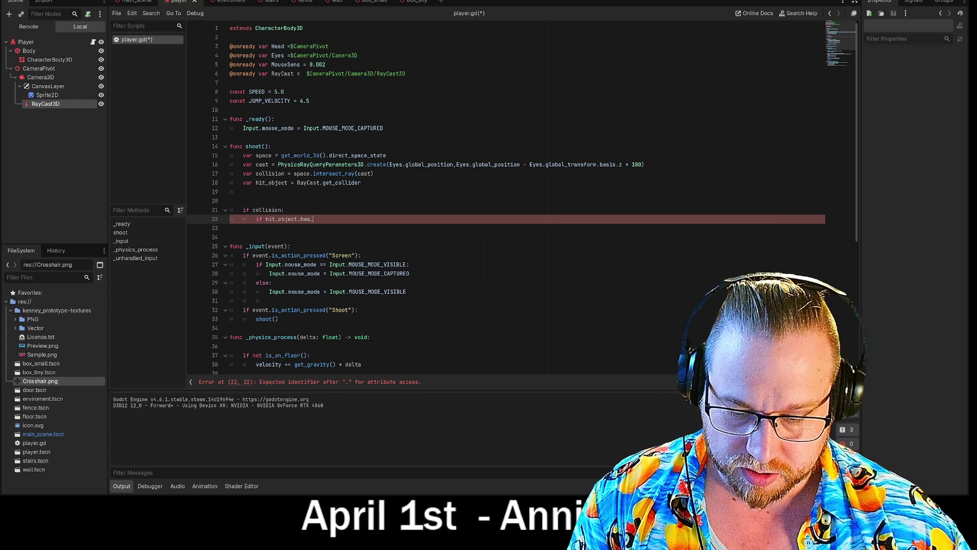
pyautogui.write('method()')
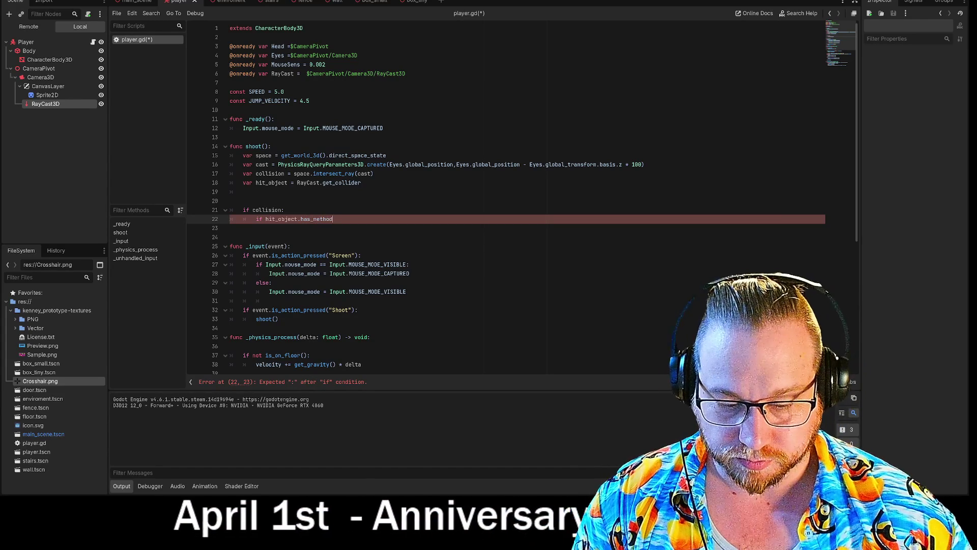
pyautogui.press('Up')
pyautogui.press('Down')
pyautogui.click(313, 219)
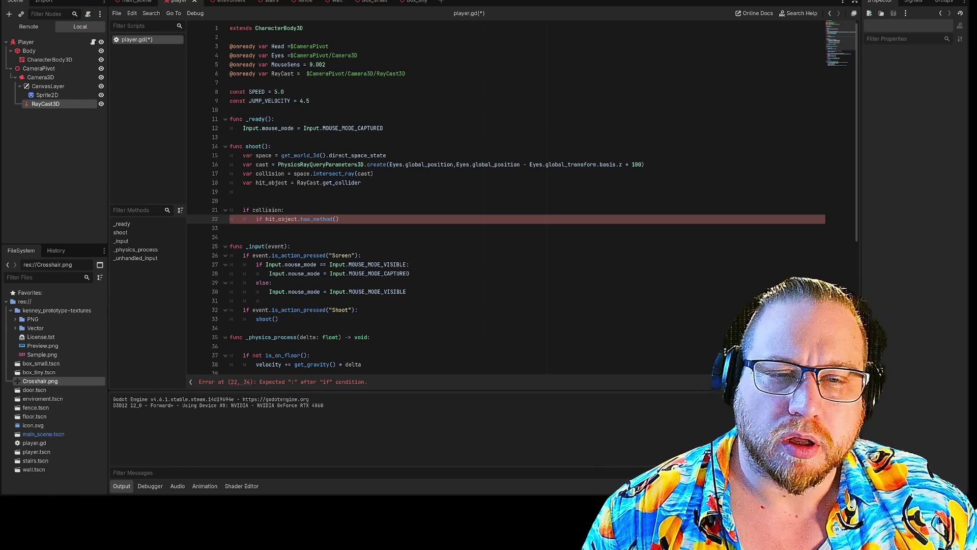
pyautogui.click(285, 209)
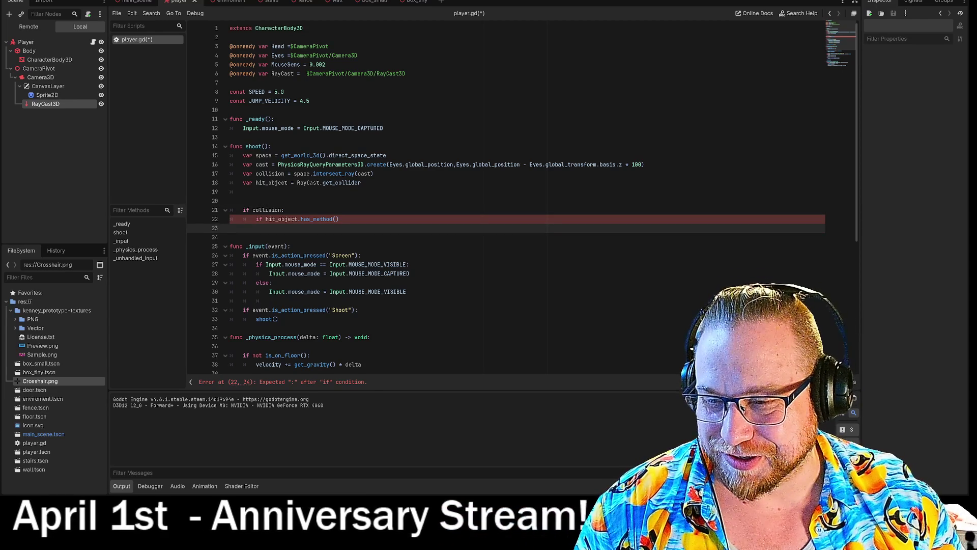
pyautogui.click(335, 219)
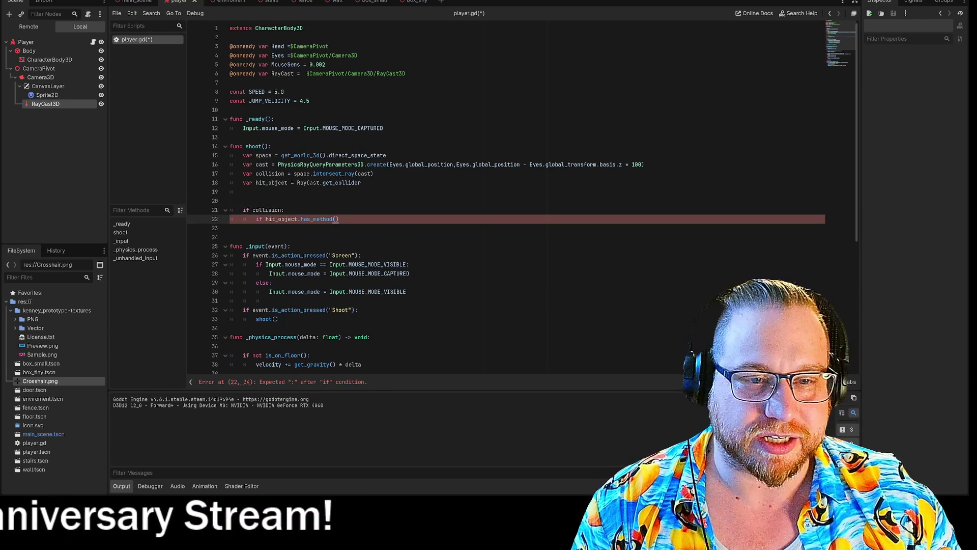
# Review the if collision and has_method lines, read the Input docs, then switch to Discord.
pyautogui.click(284, 209)
pyautogui.click(339, 218)
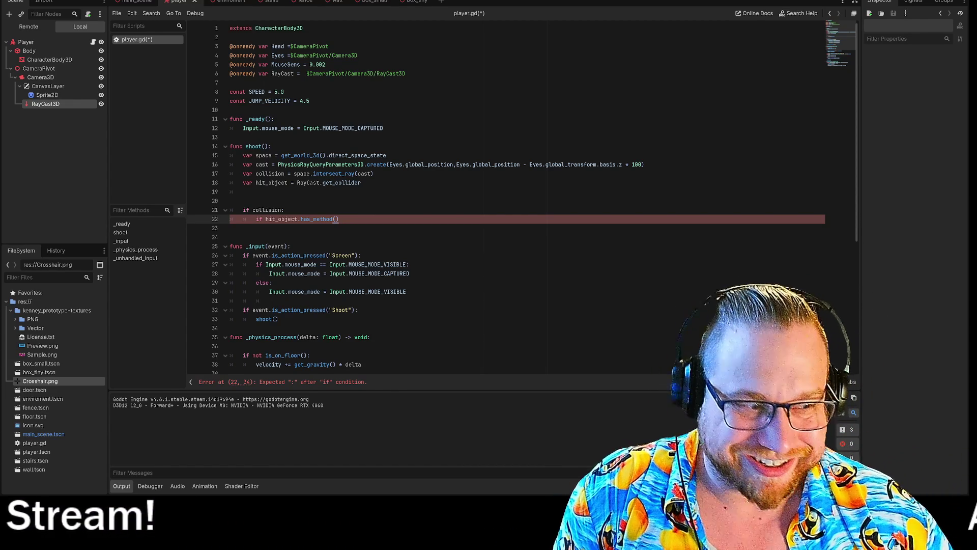
pyautogui.moveTo(313, 128)
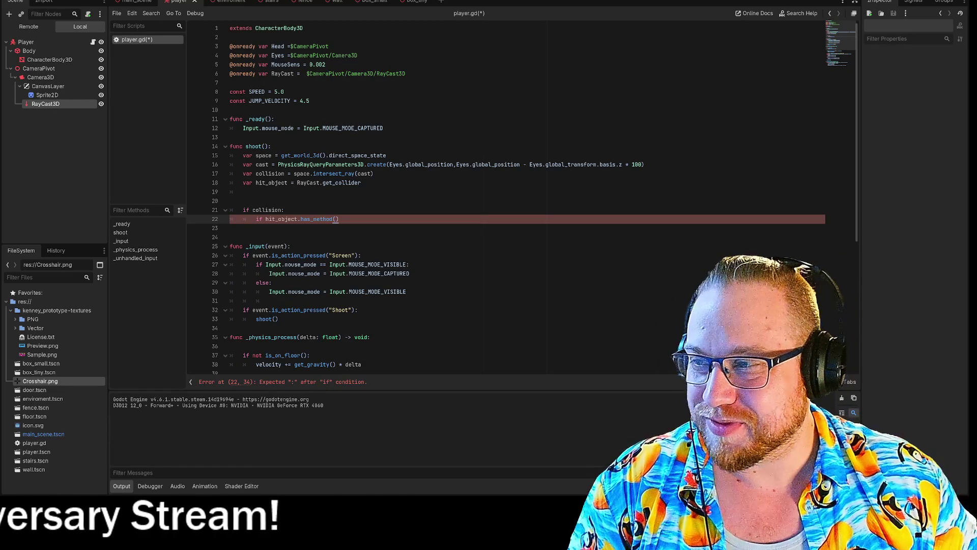
pyautogui.hotkey('alt', 'Tab')
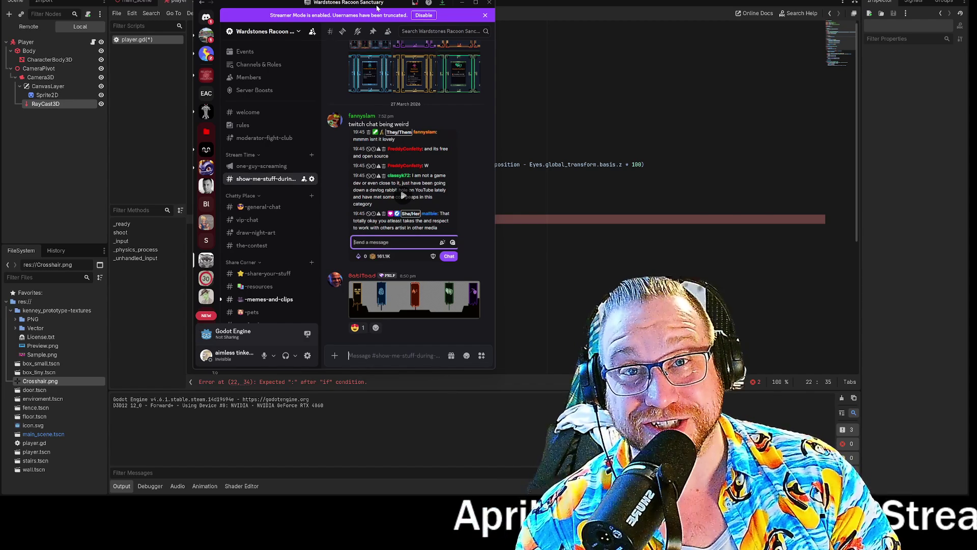
pyautogui.moveTo(377, 7)
pyautogui.mouseDown()
pyautogui.moveTo(323, 1)
pyautogui.moveTo(339, 0)
pyautogui.mouseUp()
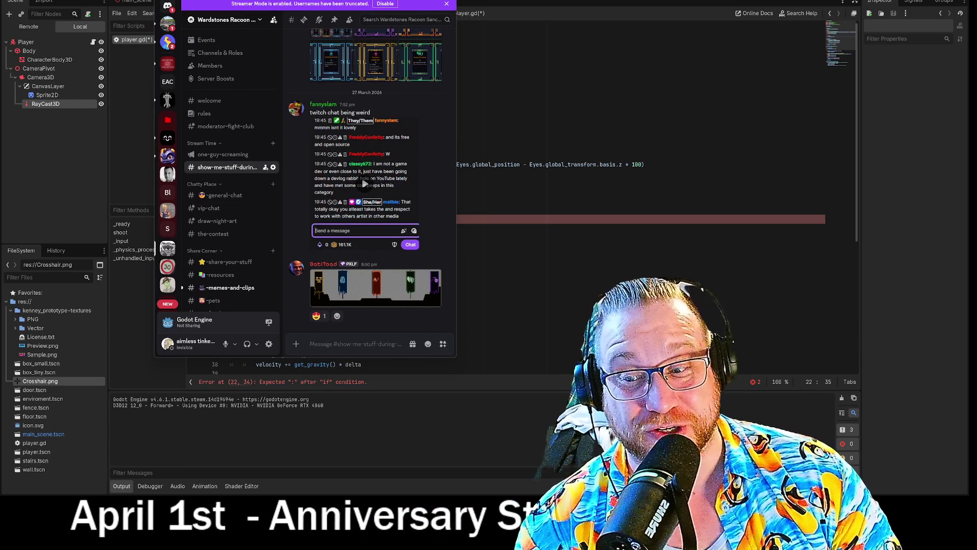
pyautogui.moveTo(338, 0); pyautogui.dragTo(342, 14)
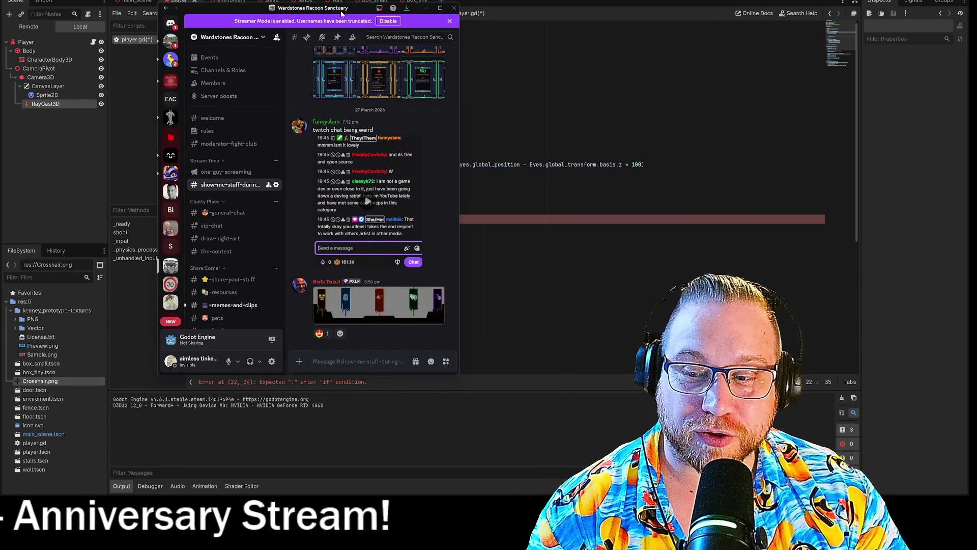
pyautogui.moveTo(342, 14); pyautogui.dragTo(341, 14)
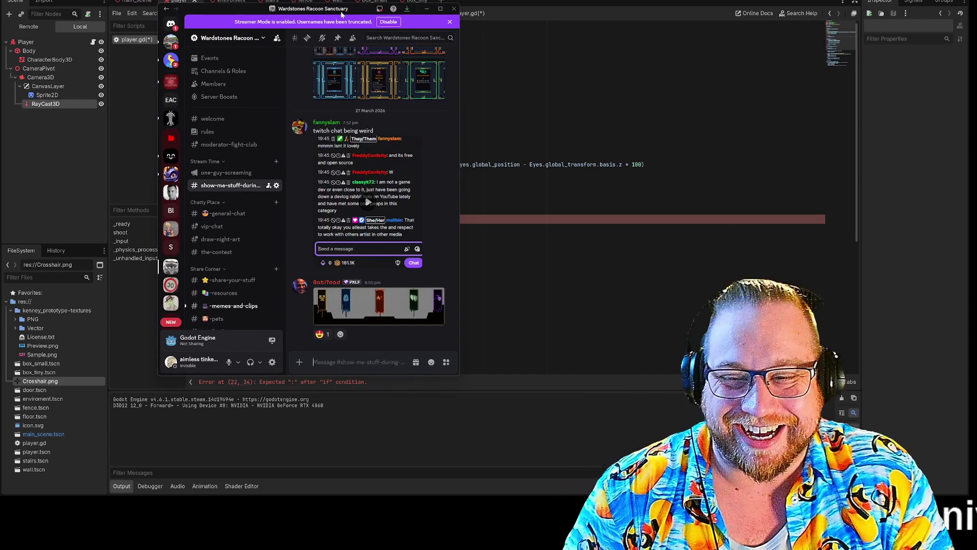
pyautogui.click(427, 9)
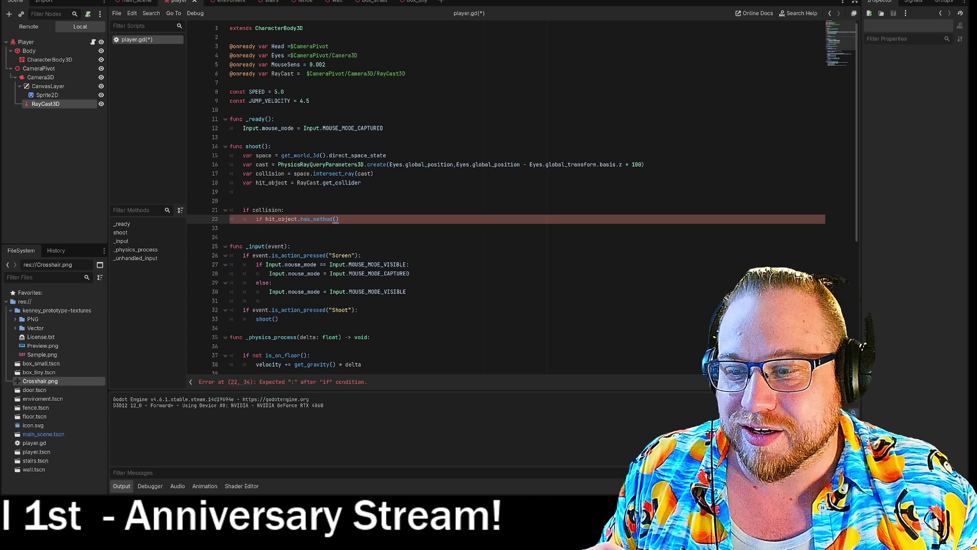
pyautogui.click(23, 140)
pyautogui.moveTo(23, 140)
pyautogui.mouseDown()
pyautogui.moveTo(373, 21)
pyautogui.moveTo(458, 29)
pyautogui.mouseUp()
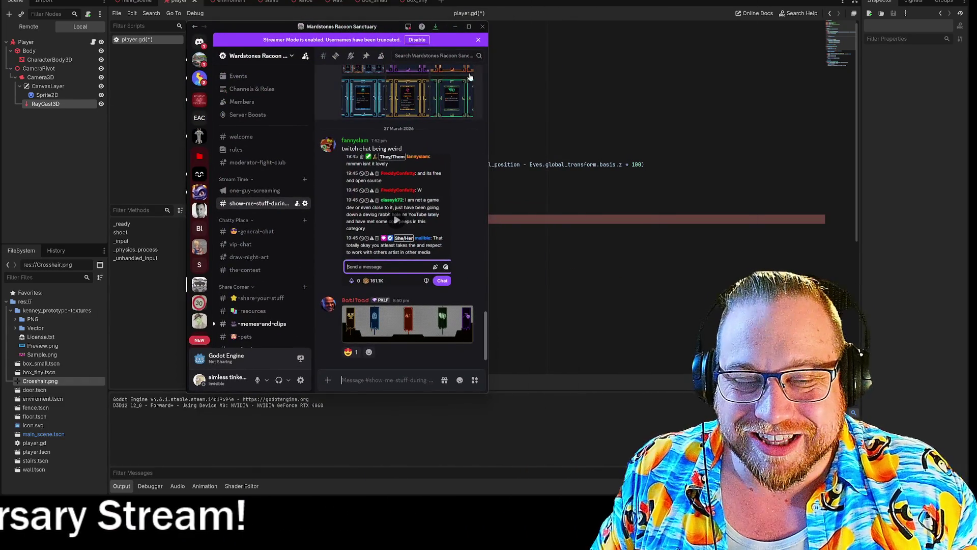
# Scroll the Discord channel history, then hide Discord to return to player.gd.
pyautogui.scroll(15, 445, 211)
pyautogui.scroll(-10, 458, 226)
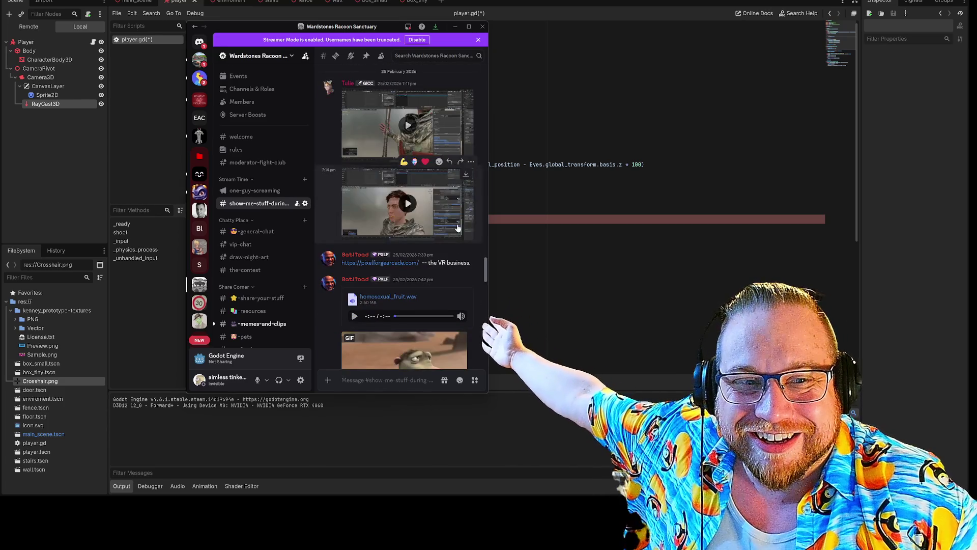
pyautogui.scroll(-10, 457, 226)
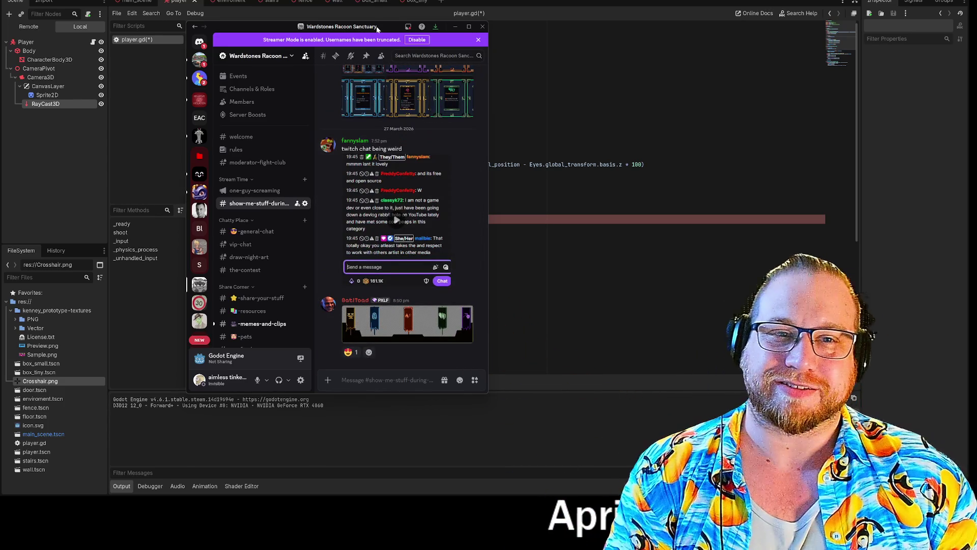
pyautogui.hotkey('alt', 'Tab')
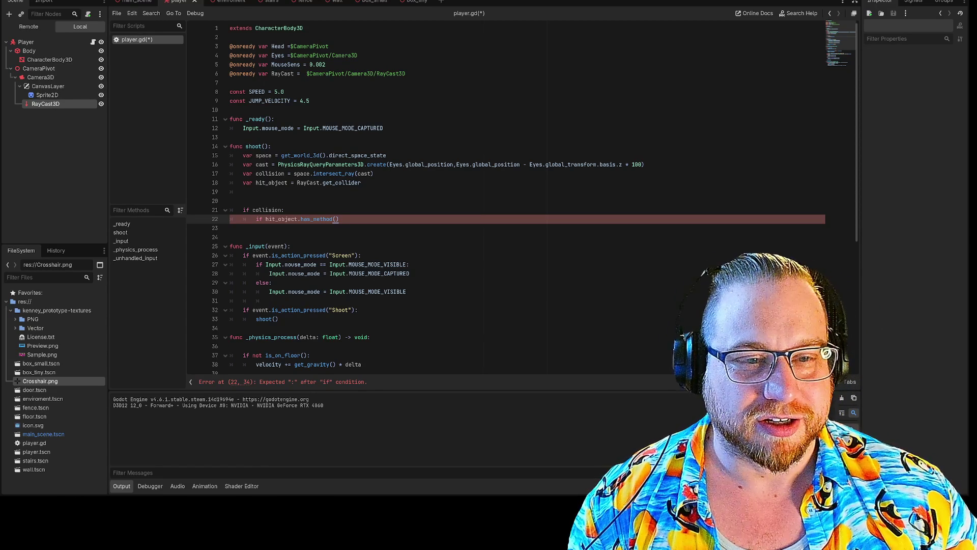
# Add a 'pass' placeholder line beneath the has_method if statement on line 23.
pyautogui.click(230, 238)
pyautogui.click(339, 219)
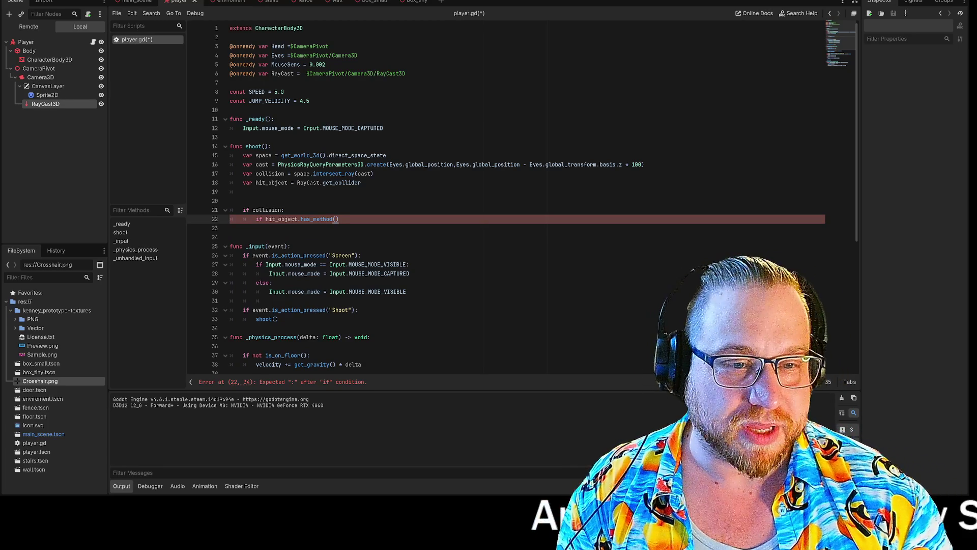
pyautogui.write(':')
pyautogui.press('Return')
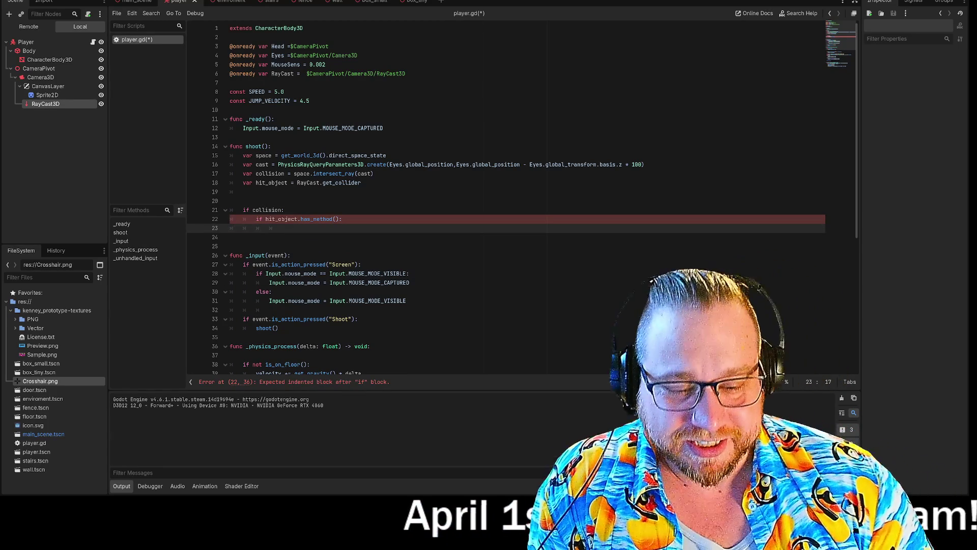
pyautogui.write('pass')
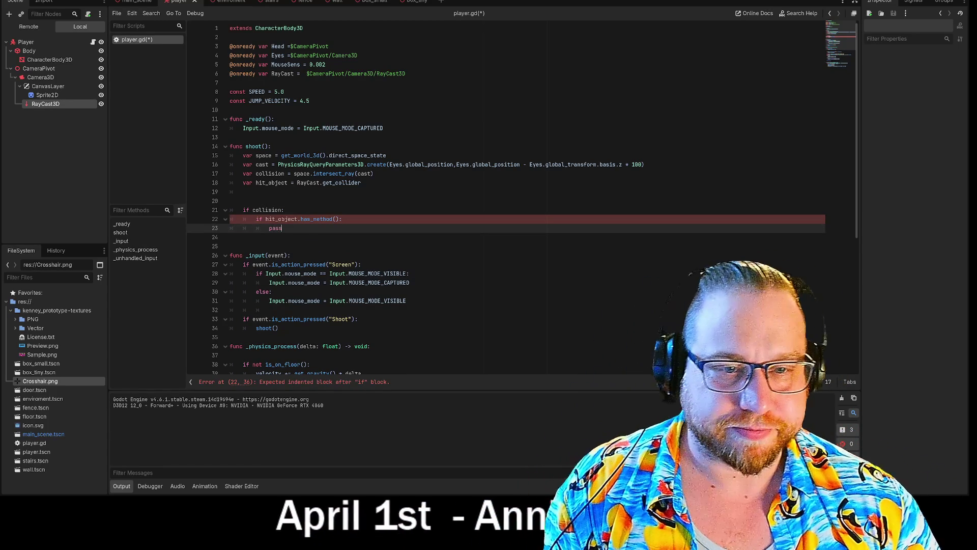
pyautogui.click(243, 192)
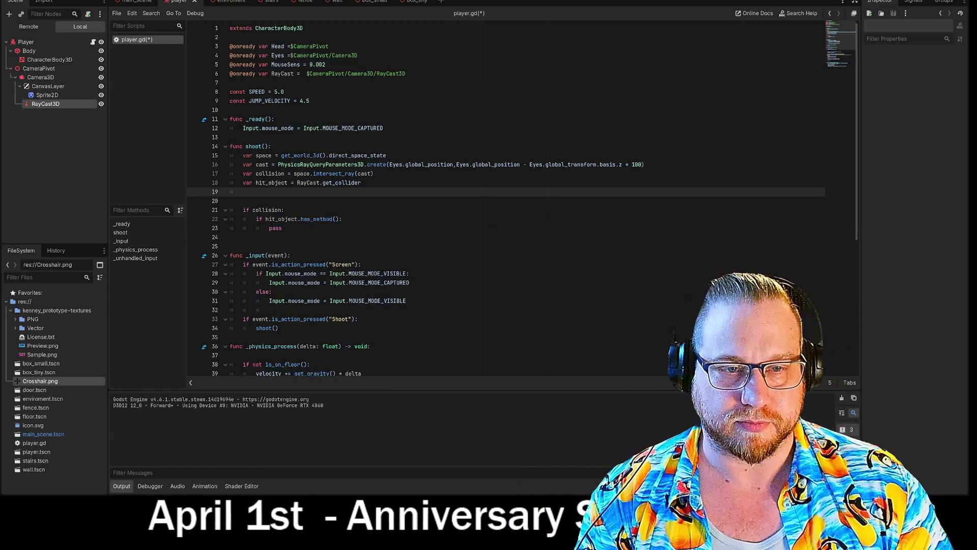
# Fill the empty has_method() call with "hit".
pyautogui.click(340, 219)
pyautogui.write('""')
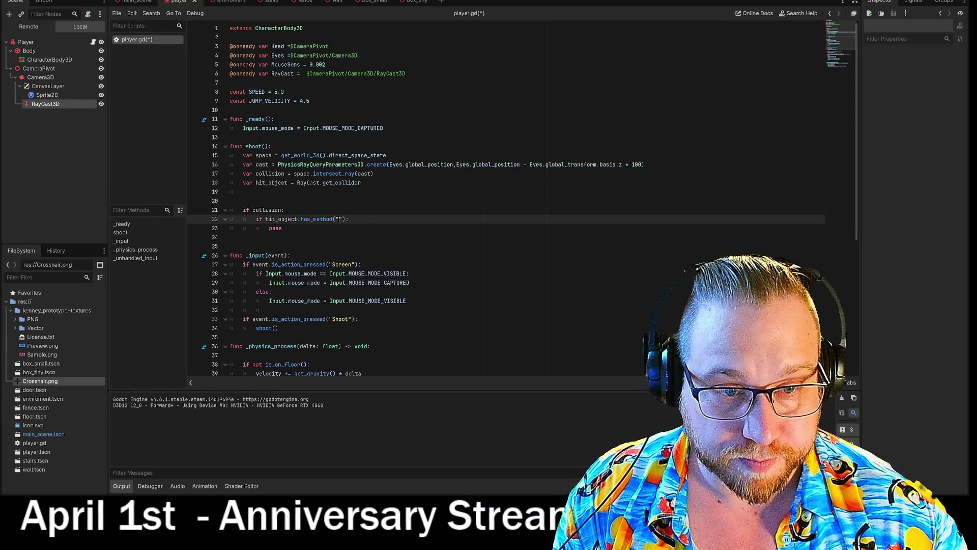
pyautogui.write('hit')
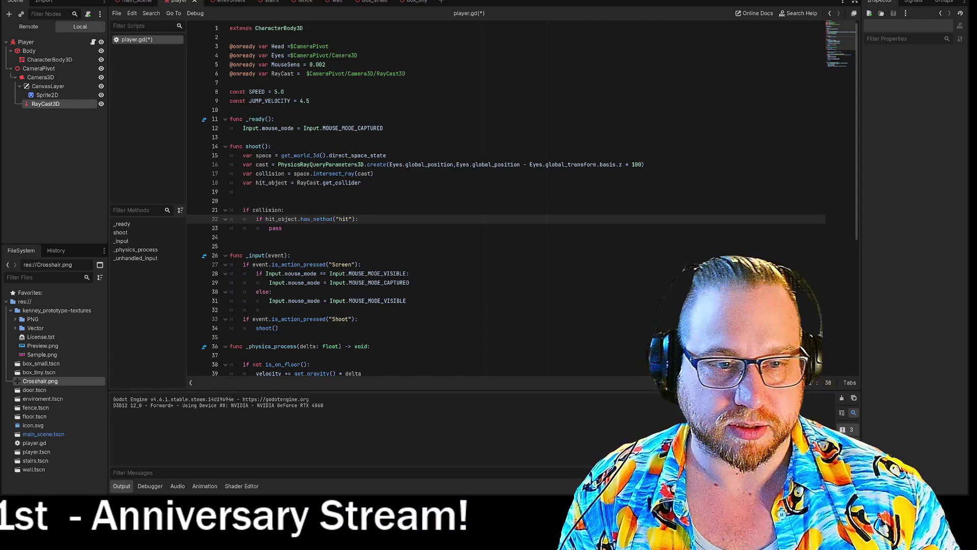
pyautogui.click(285, 209)
pyautogui.click(231, 200)
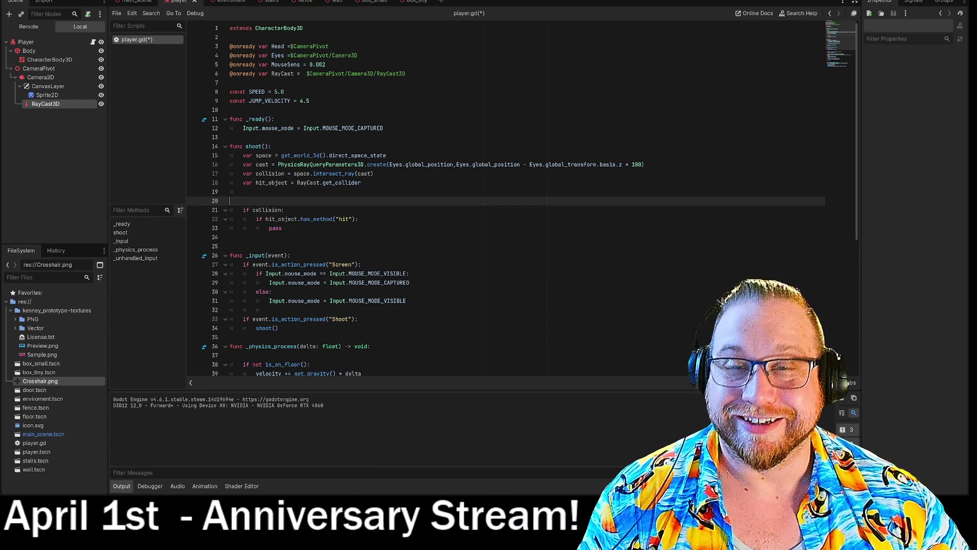
pyautogui.click(282, 228)
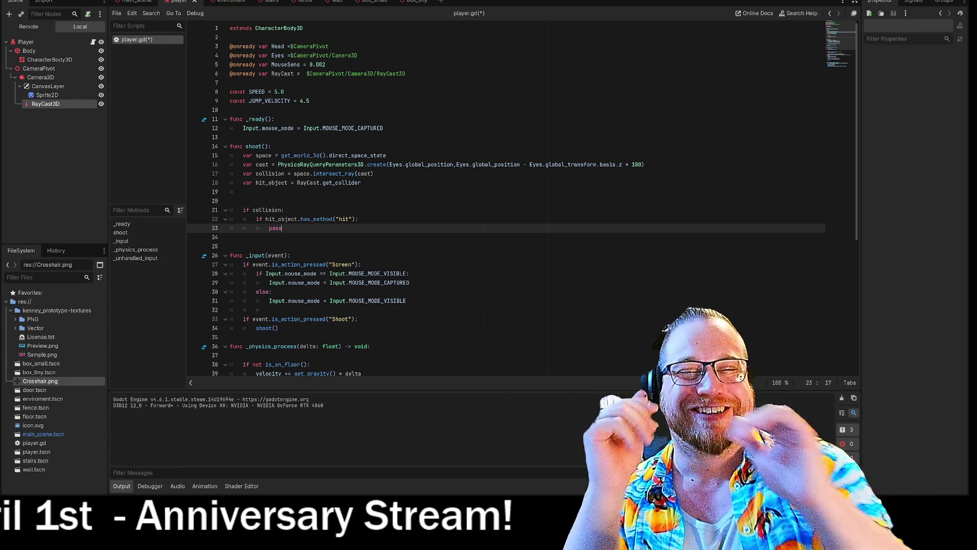
pyautogui.hotkey('ctrl', 'shift', 'Left')
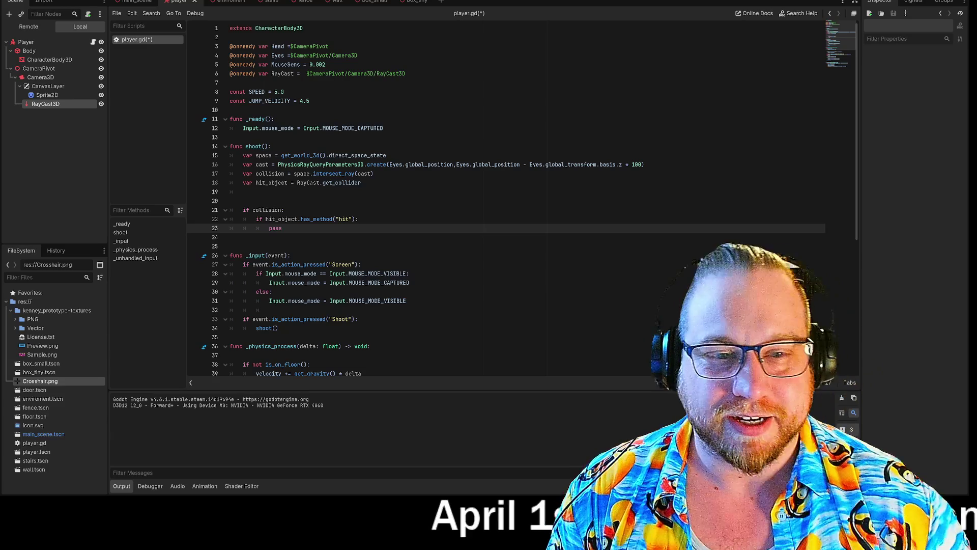
pyautogui.press('Up')
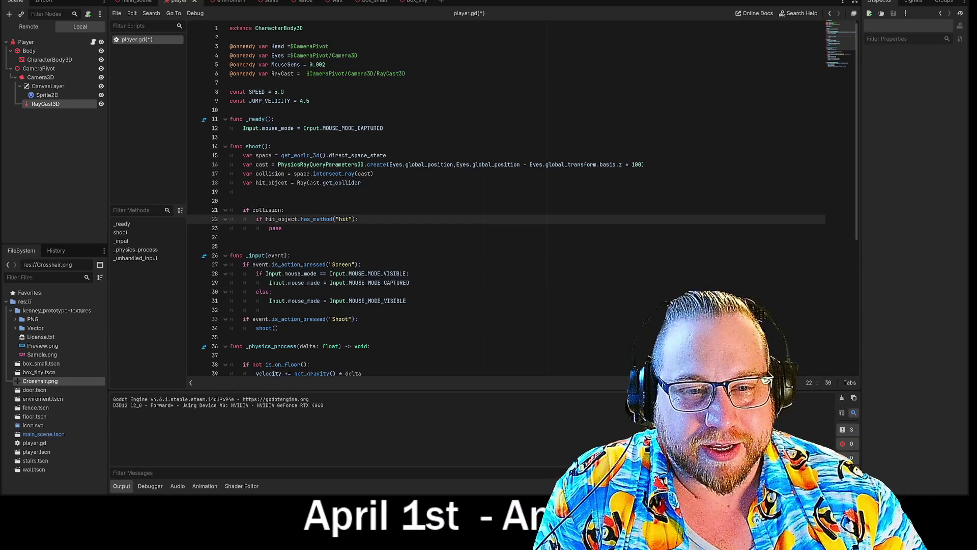
pyautogui.press('Down')
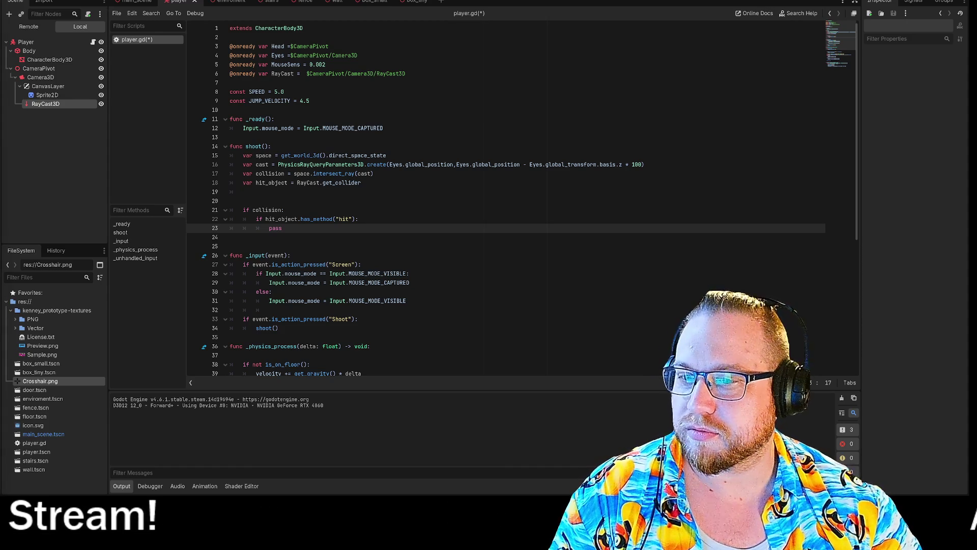
pyautogui.hotkey('alt', 'Tab')
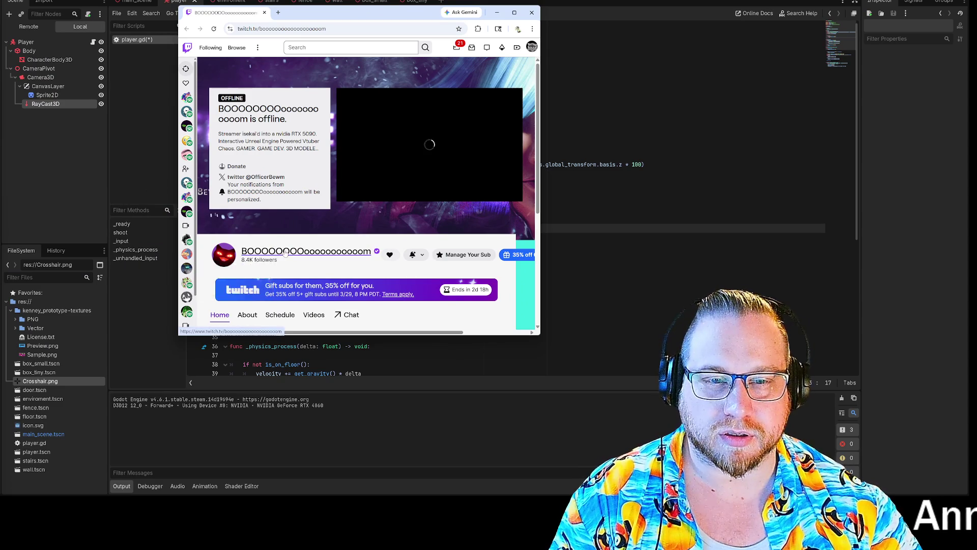
# Post the bewmCheeseCard emote in the channel's stream chat, then switch back to Godot.
pyautogui.click(285, 252)
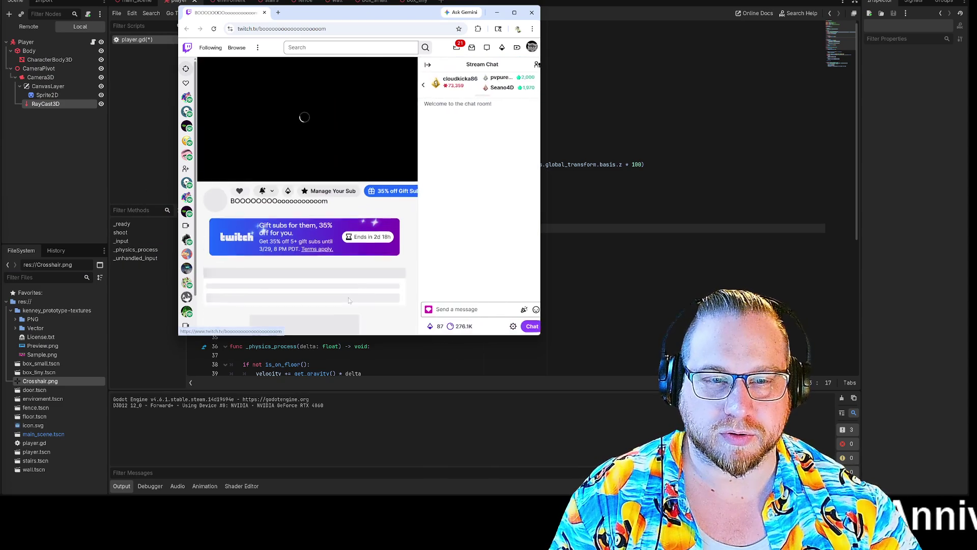
pyautogui.click(530, 310)
pyautogui.scroll(-2, 486, 263)
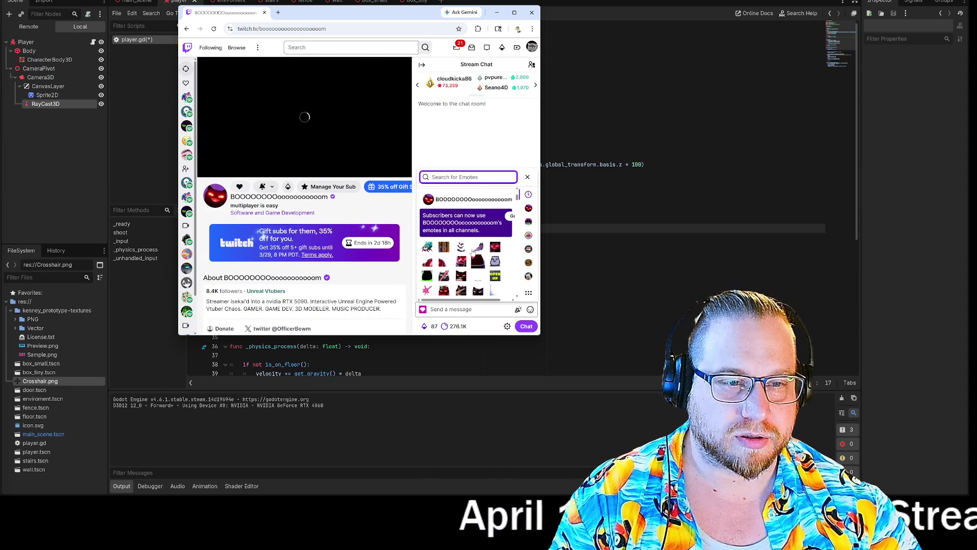
pyautogui.scroll(-4, 474, 251)
pyautogui.scroll(3, 481, 265)
pyautogui.scroll(-2, 480, 265)
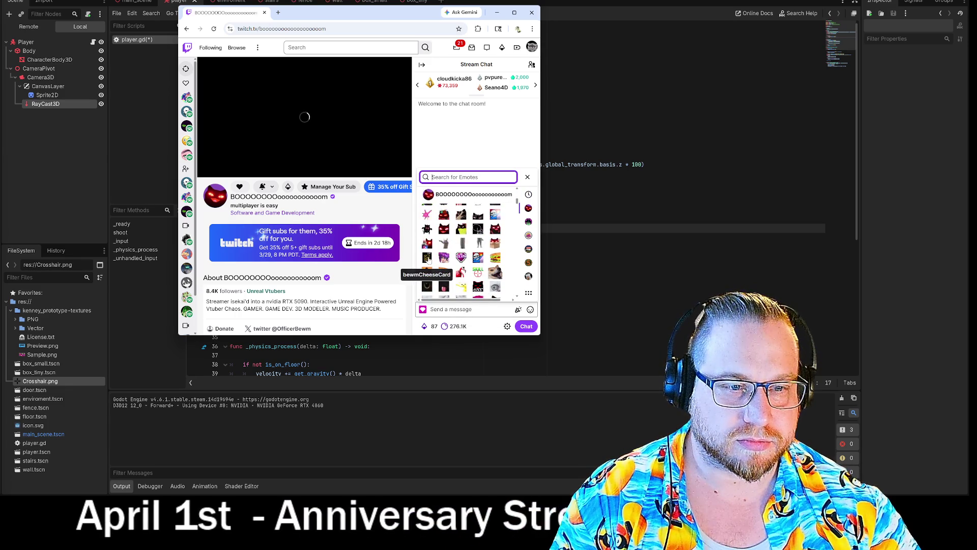
pyautogui.click(428, 258)
pyautogui.press('Return')
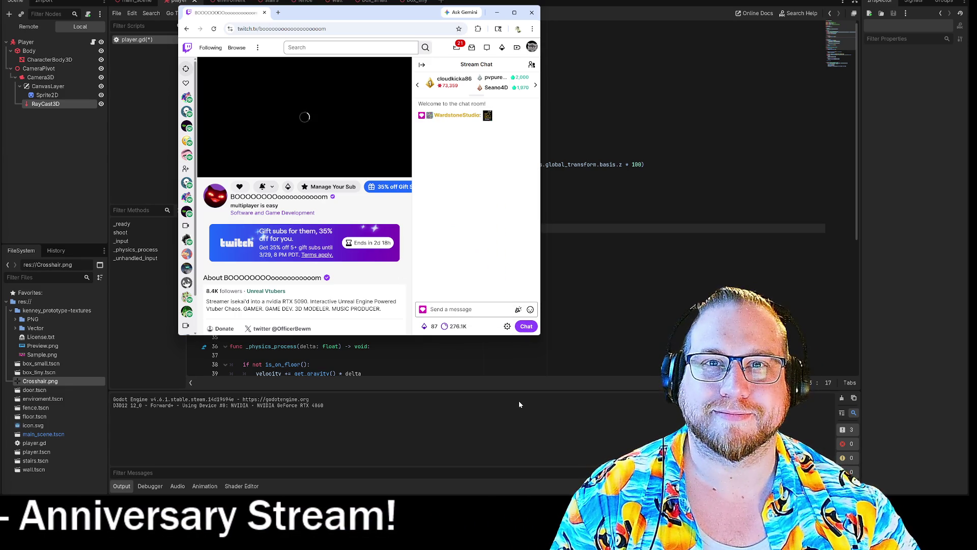
pyautogui.hotkey('alt', 'Tab')
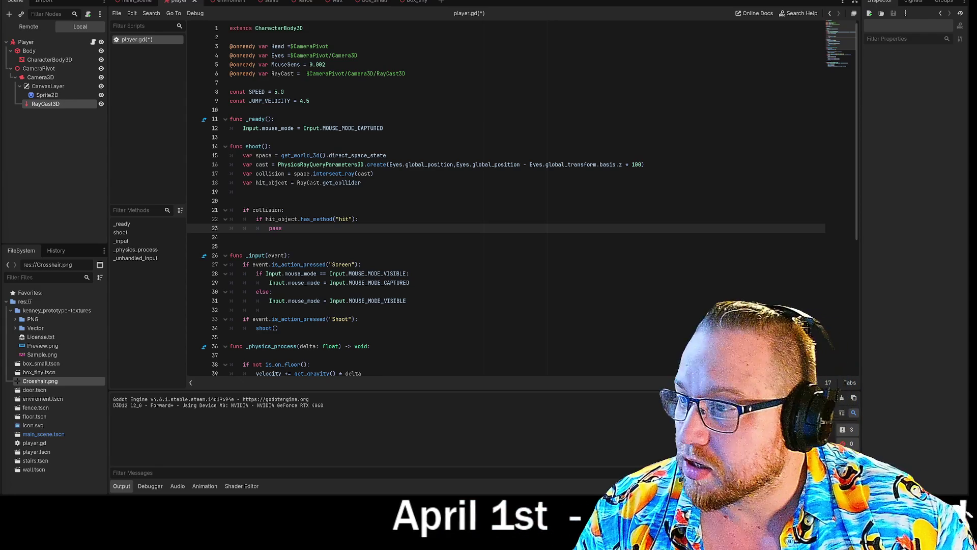
# Switch to the Chrome window showing the Sable Island Wikipedia article.
pyautogui.hotkey('alt', 'Tab')
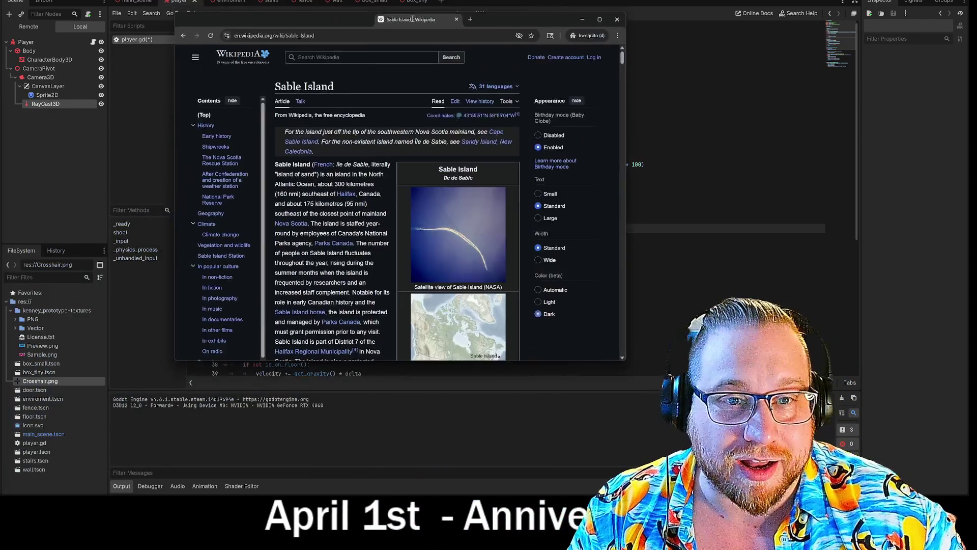
# Enlarge the Wikipedia window, view the Sable Island satellite photo, then close it.
pyautogui.moveTo(413, 19); pyautogui.dragTo(395, 7)
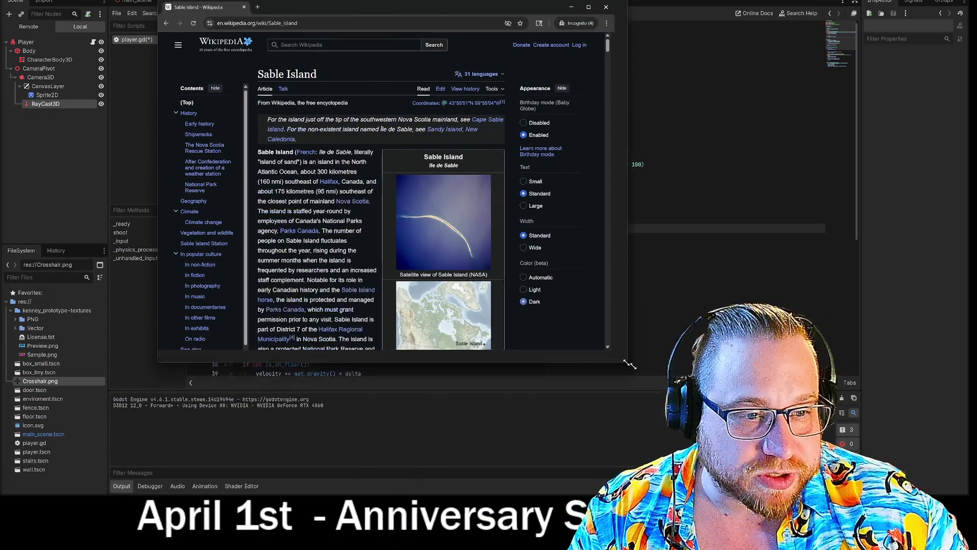
pyautogui.moveTo(609, 350); pyautogui.dragTo(773, 441)
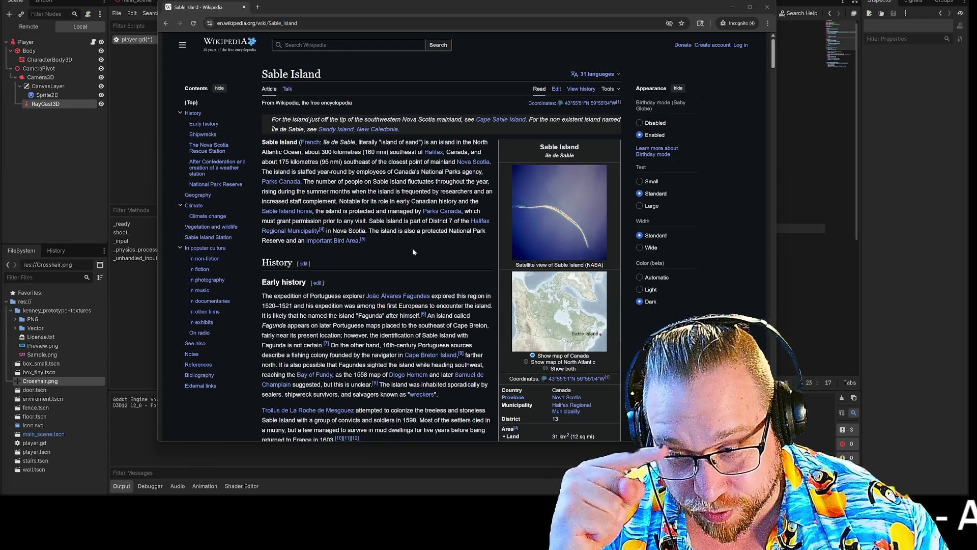
pyautogui.click(561, 231)
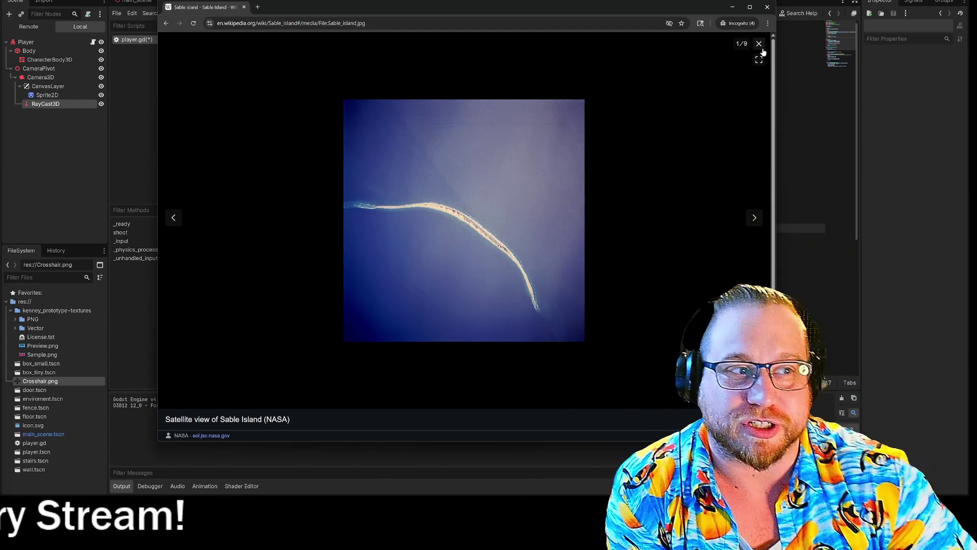
pyautogui.click(760, 45)
# Scroll the article and view the infobox satellite image full screen again before closing it.
pyautogui.scroll(-7, 442, 288)
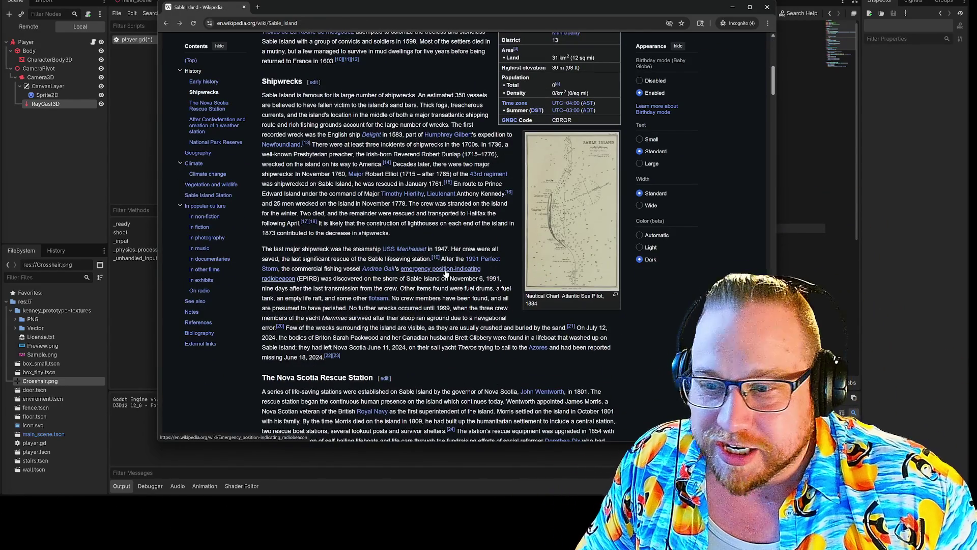
pyautogui.moveTo(445, 273)
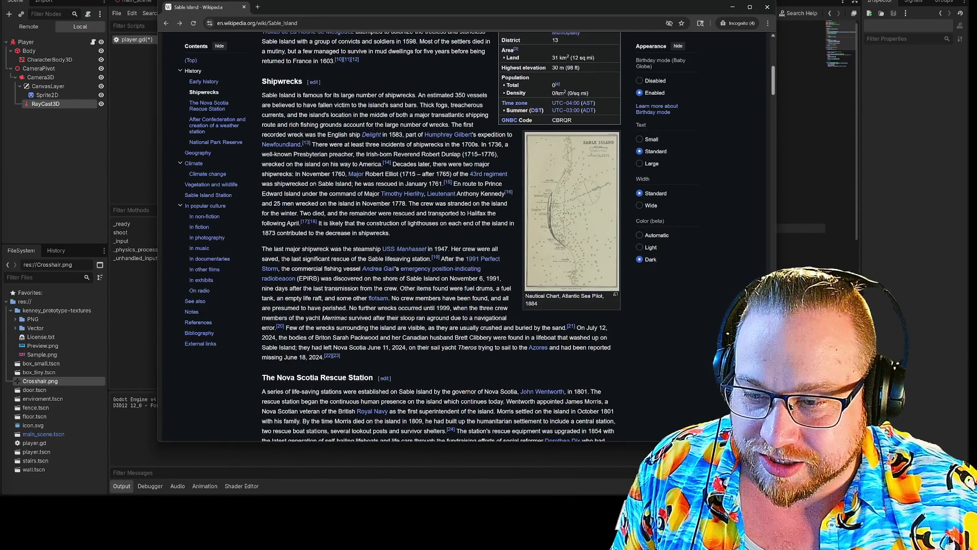
pyautogui.scroll(15, 389, 219)
pyautogui.click(585, 226)
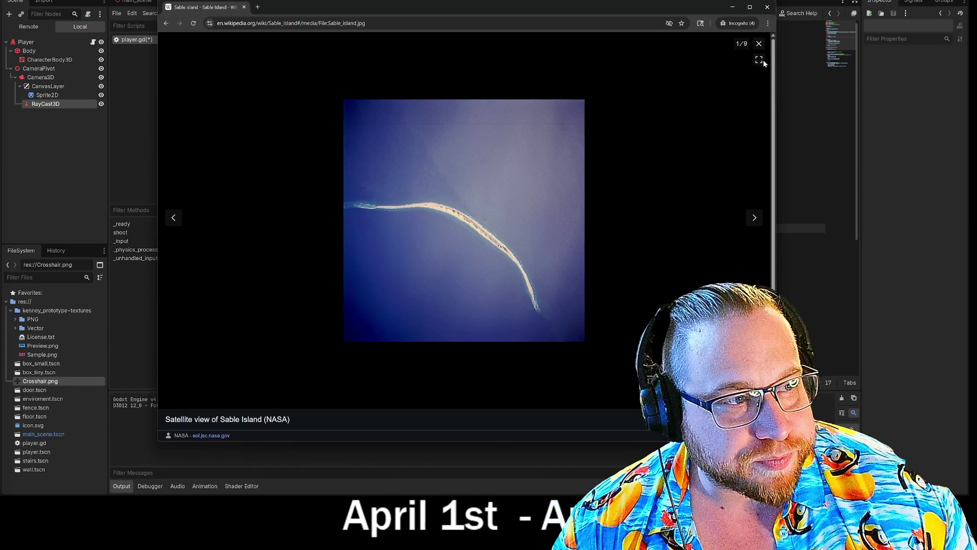
pyautogui.click(758, 44)
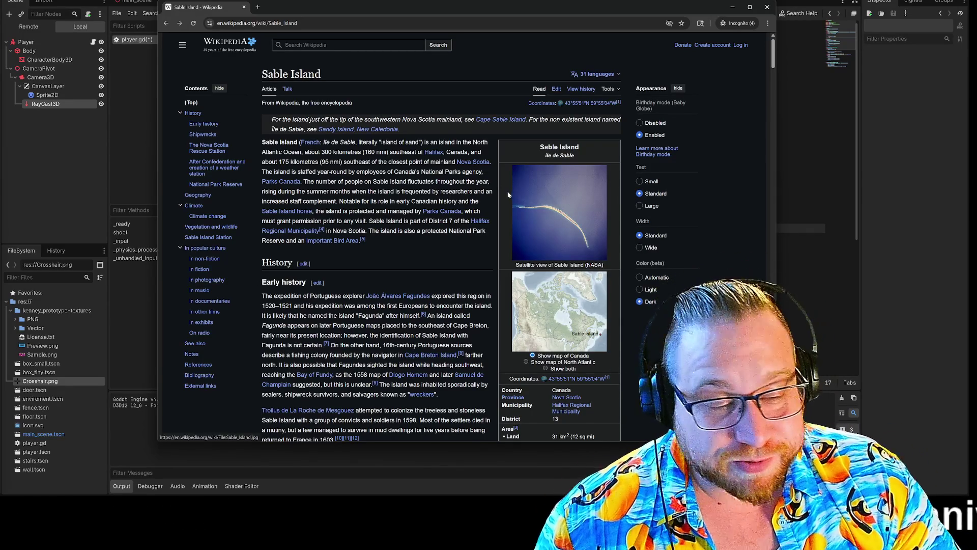
# Scroll down through the shipwreck and rescue station history and open the horse photo.
pyautogui.scroll(-15, 476, 254)
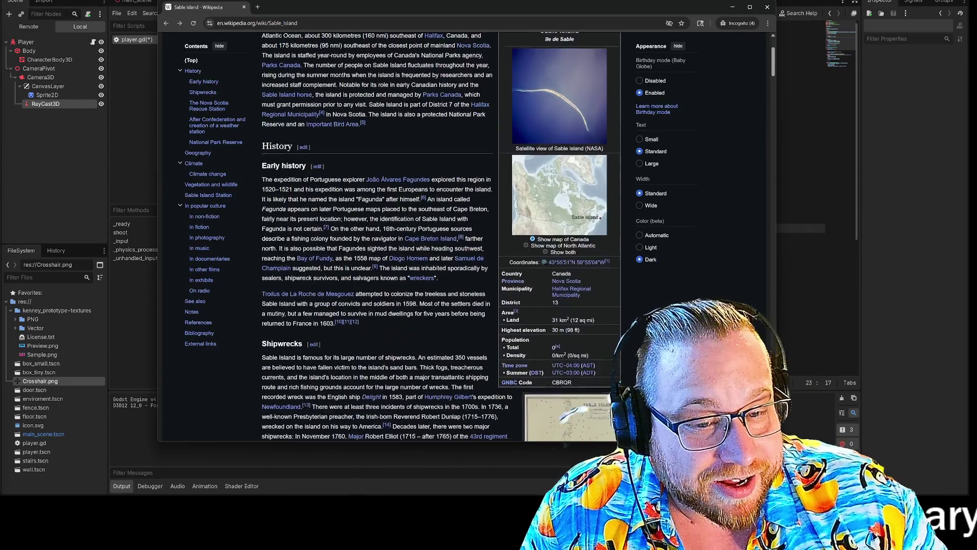
pyautogui.scroll(-10, 537, 220)
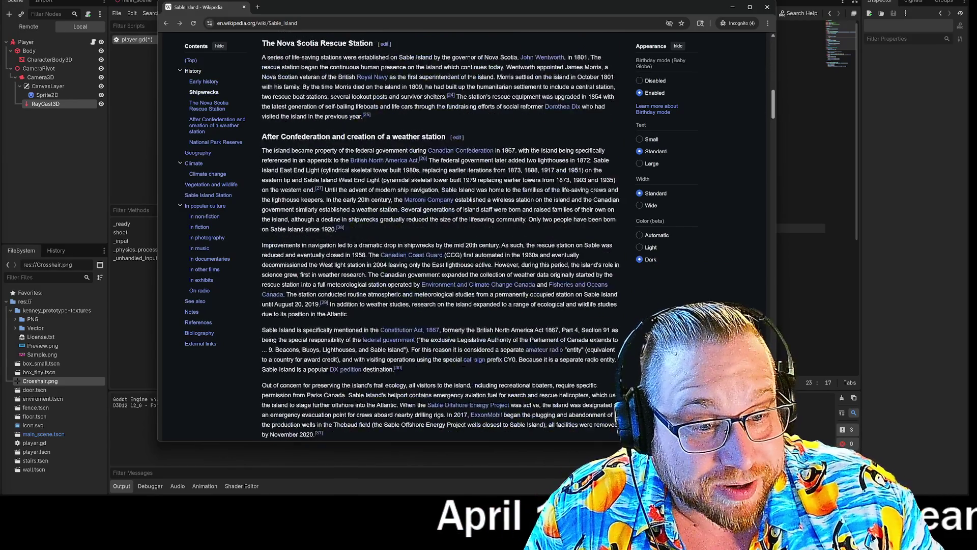
pyautogui.click(535, 221)
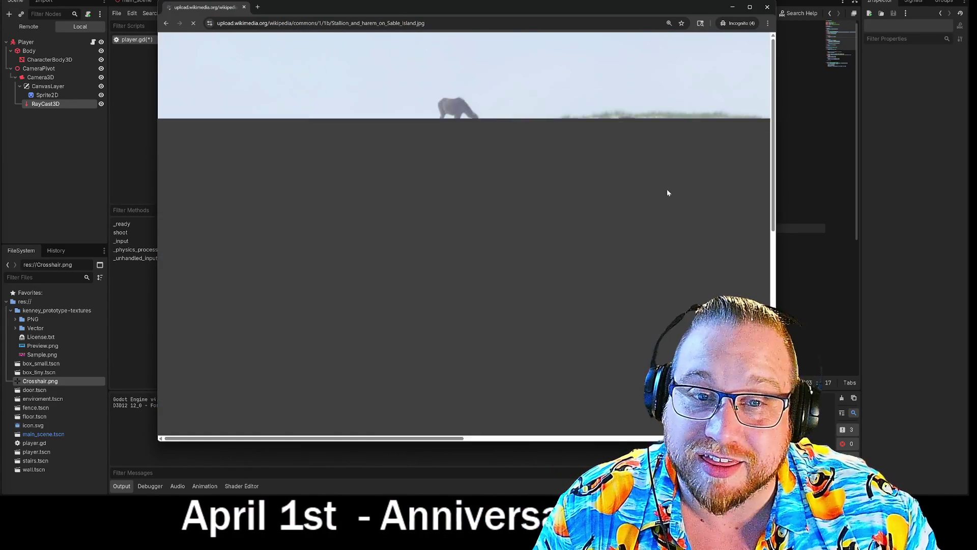
# Zoom the stallion photo to full resolution, pan around it, then close Chrome.
pyautogui.click(667, 246)
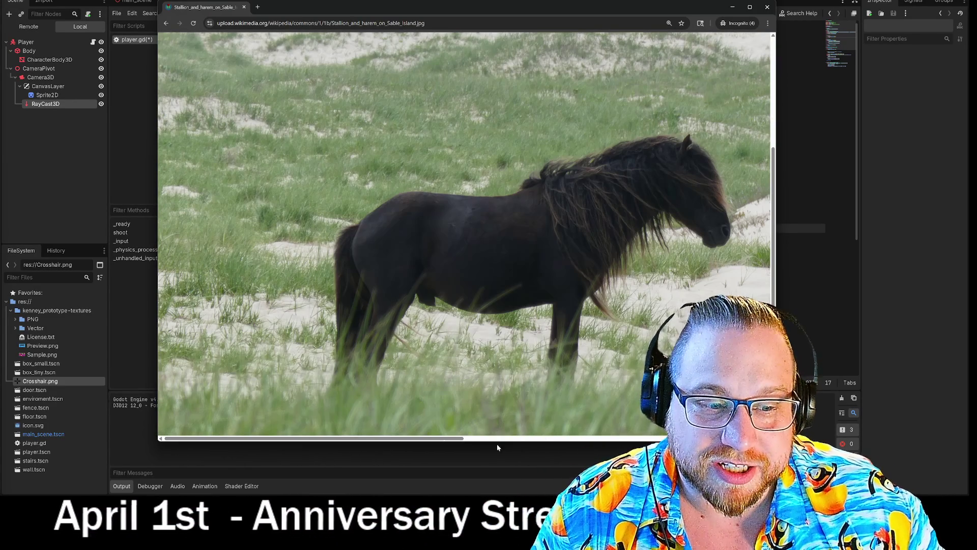
pyautogui.hscroll(4, 527, 417)
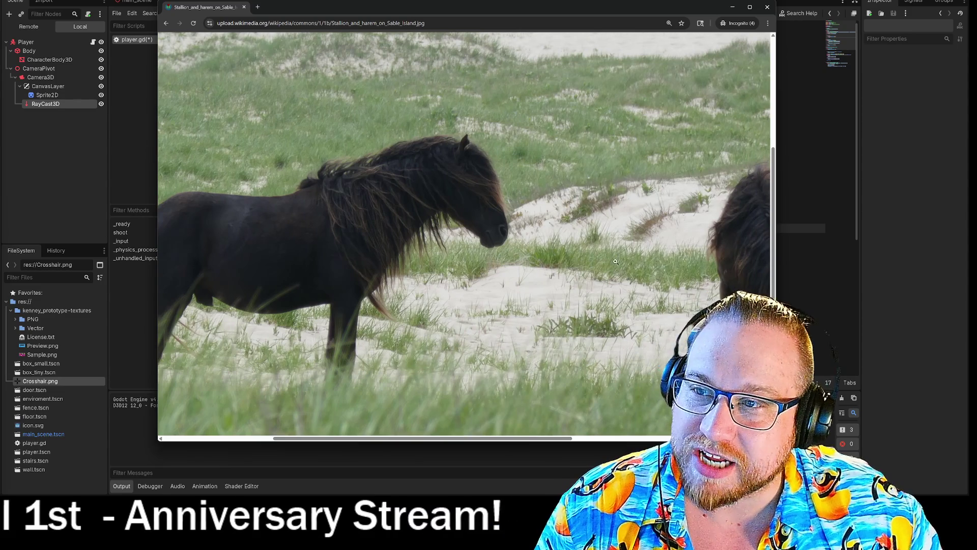
pyautogui.scroll(5, 610, 299)
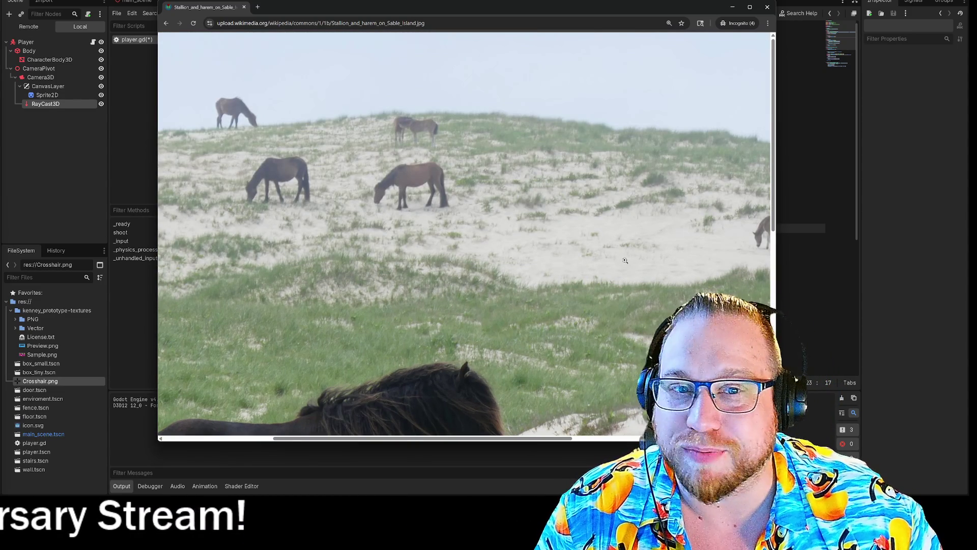
pyautogui.scroll(-4, 630, 266)
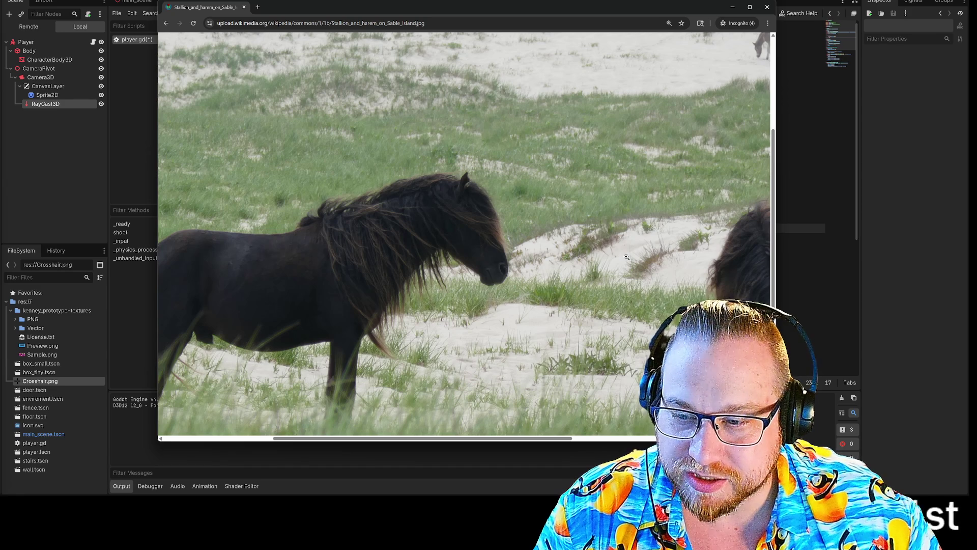
pyautogui.click(762, 11)
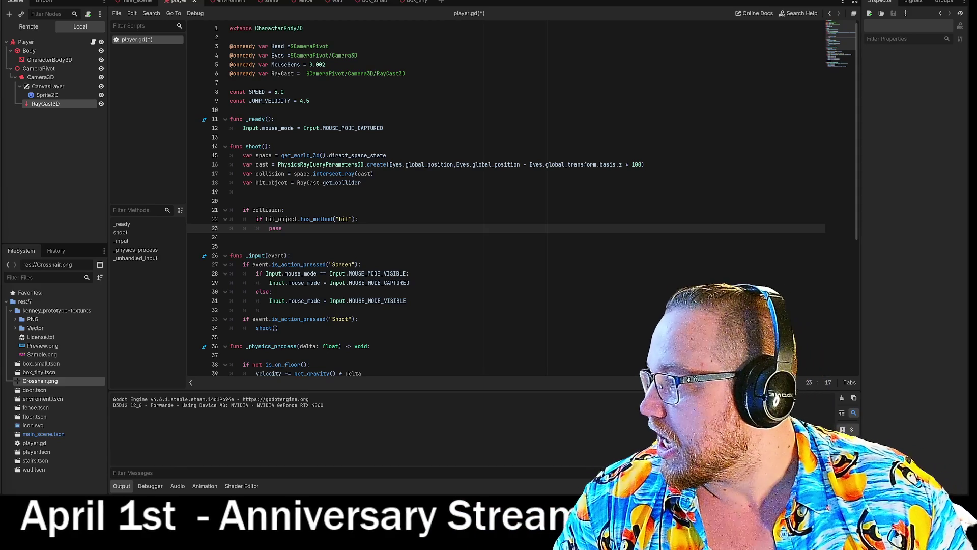
# Add Fantastic Mr. Fox's 'Hey There' to the Spotify queue, then minimize Spotify.
pyautogui.hotkey('alt', 'Tab')
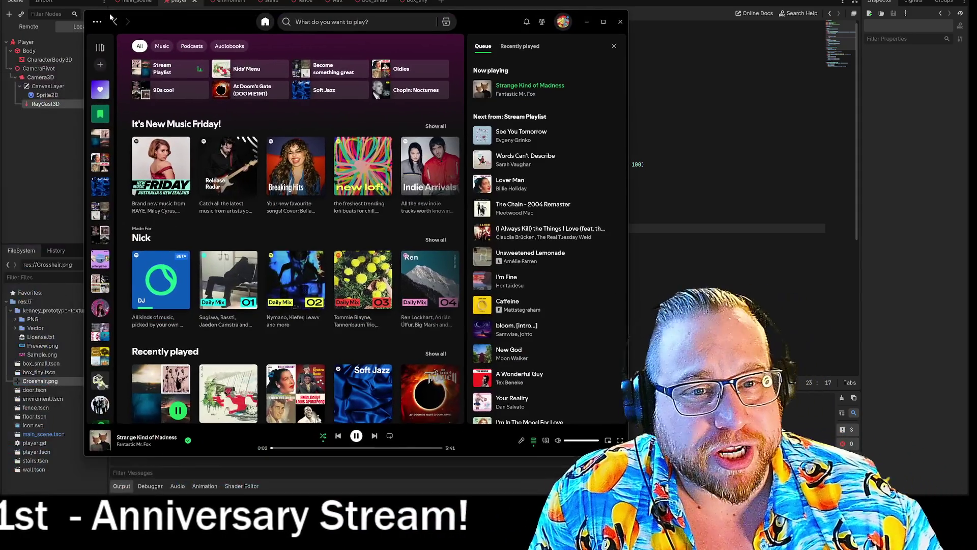
pyautogui.click(519, 94)
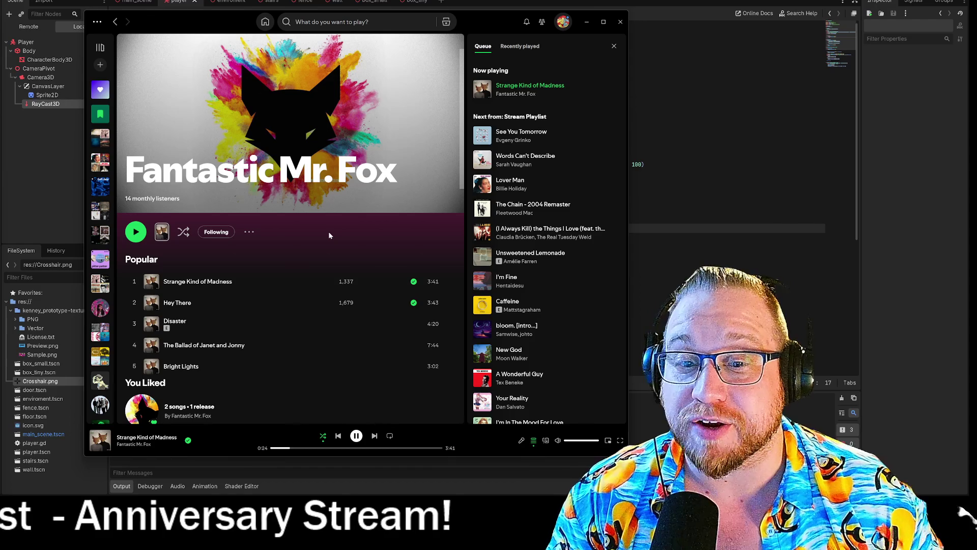
pyautogui.click(447, 302)
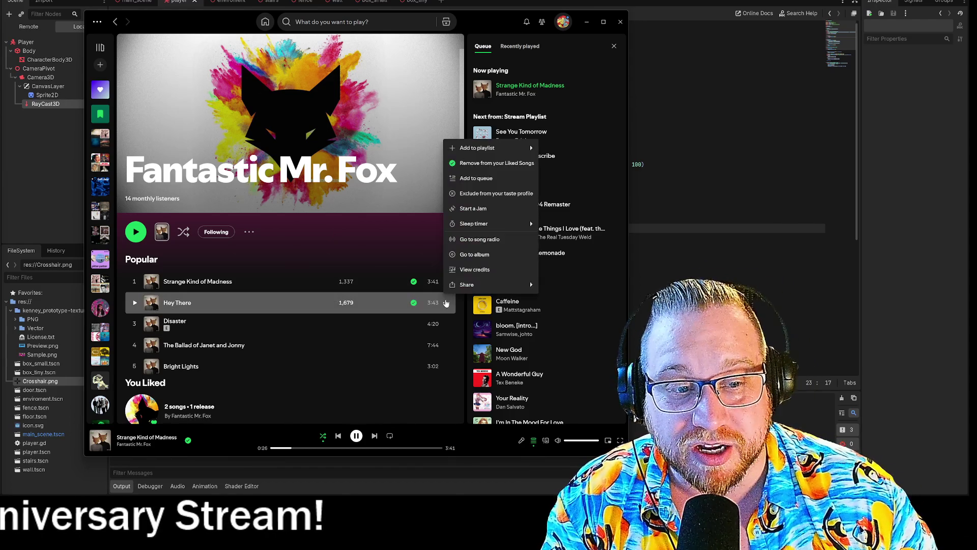
pyautogui.click(481, 187)
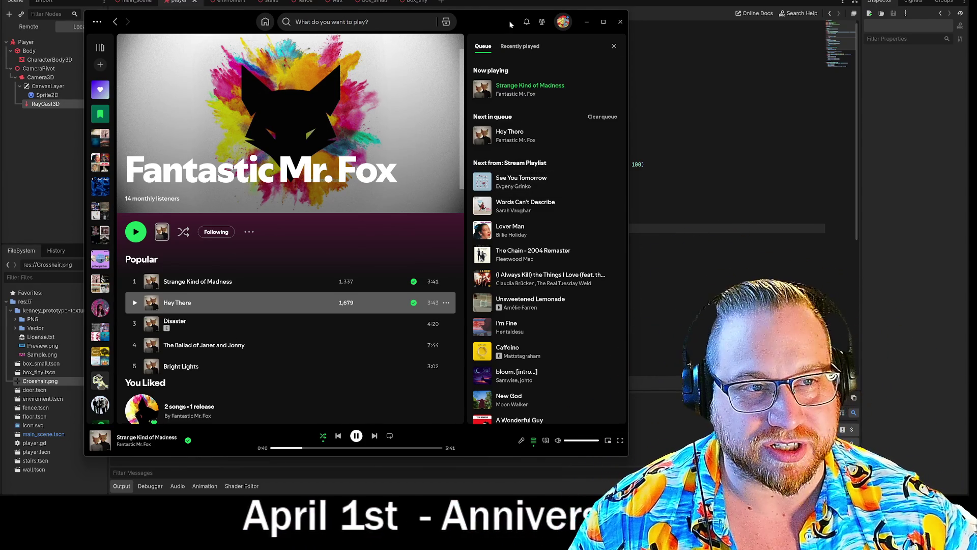
pyautogui.click(586, 21)
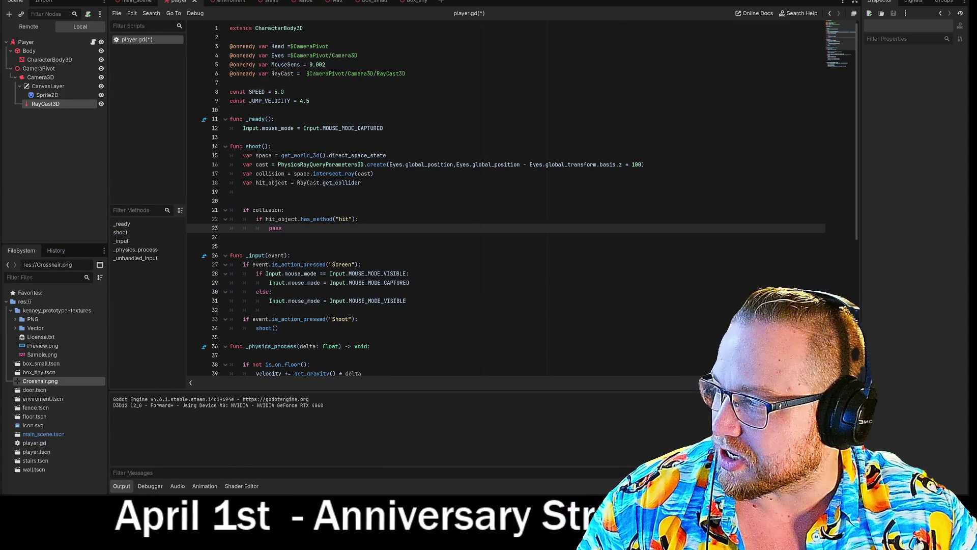
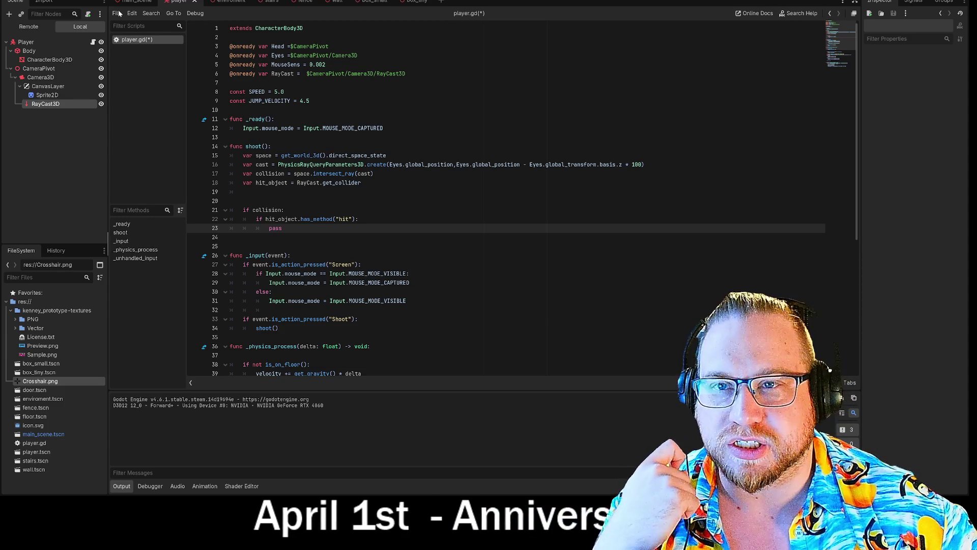
# Save the current scene, then quit to the project list, stopping the running game.
pyautogui.click(17, 4)
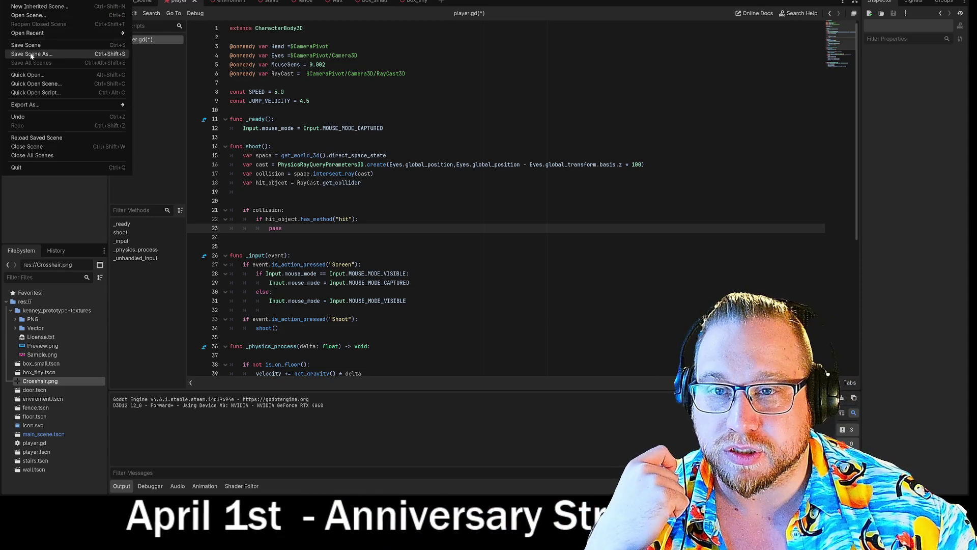
pyautogui.click(31, 45)
pyautogui.click(40, 2)
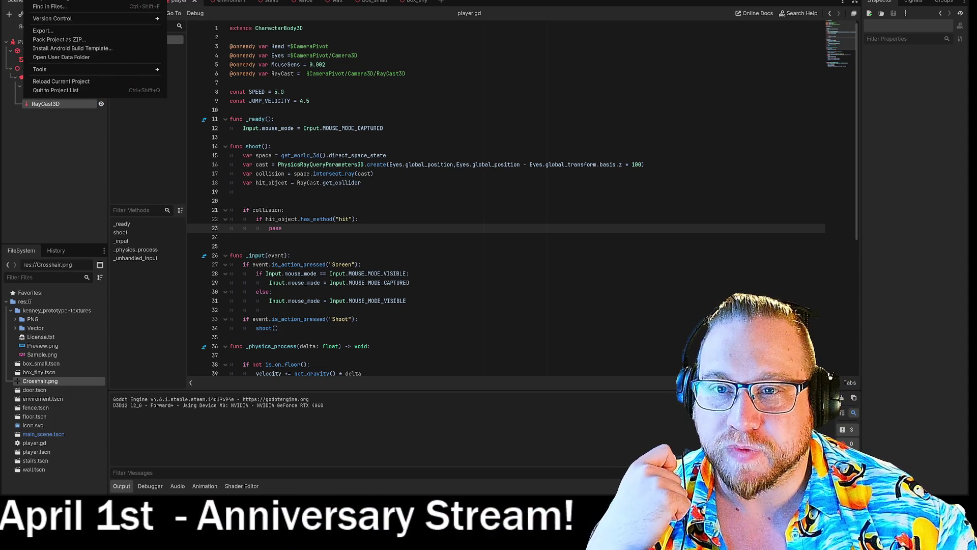
pyautogui.click(68, 90)
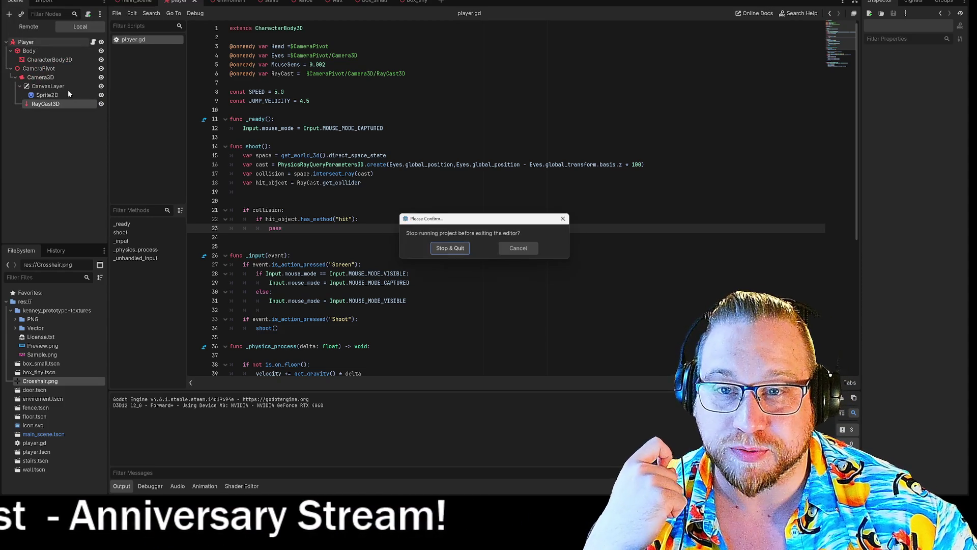
pyautogui.click(450, 248)
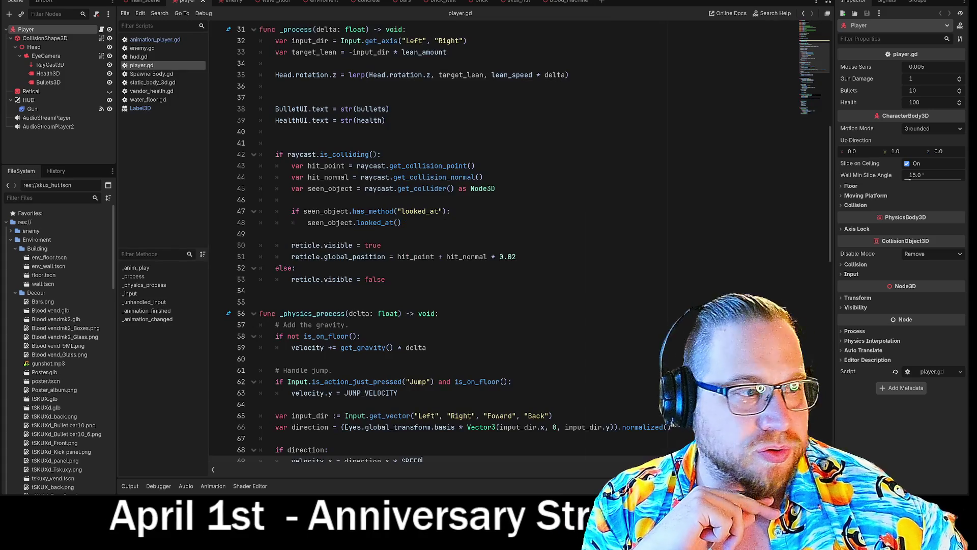
# Copy the "as Node3D" cast from line 45 of the other project's player.gd.
pyautogui.click(478, 165)
pyautogui.click(497, 188)
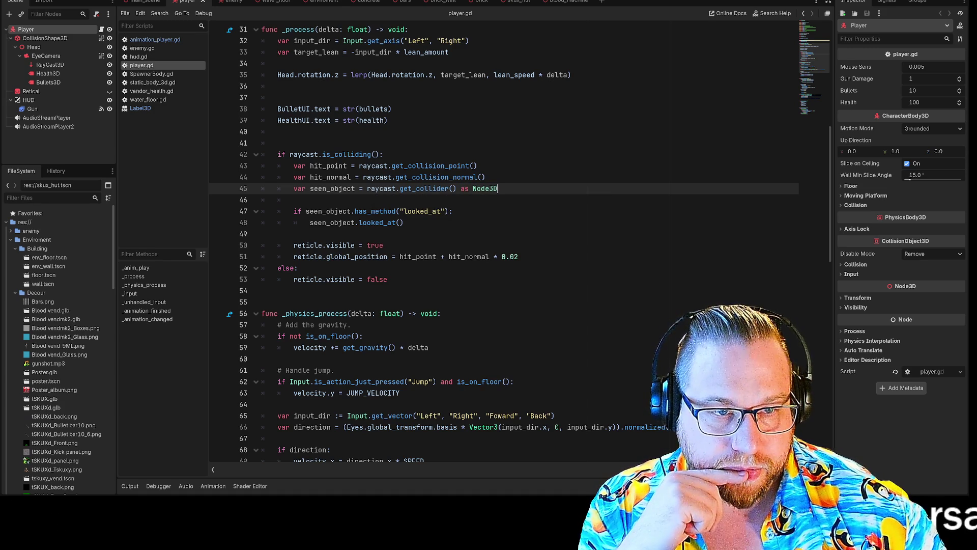
pyautogui.rightClick(489, 191)
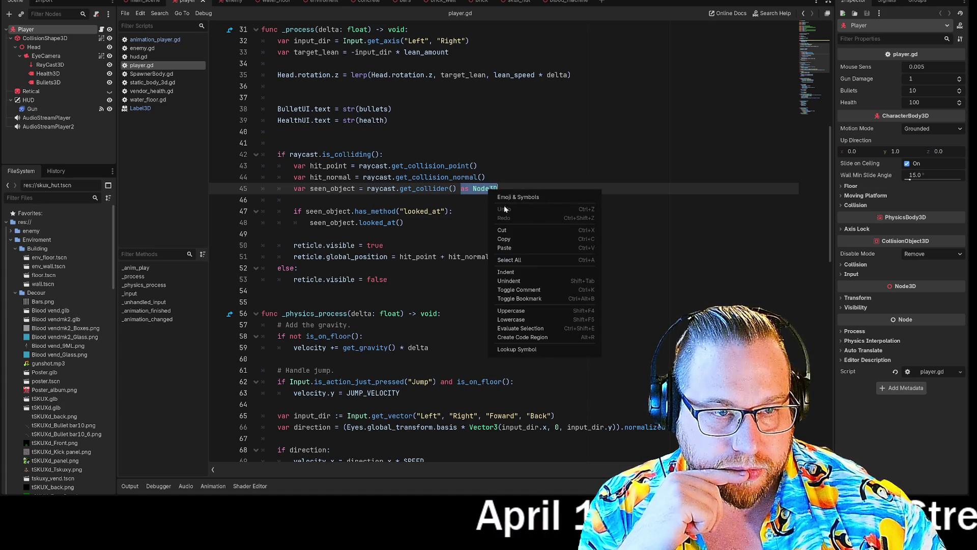
pyautogui.click(515, 242)
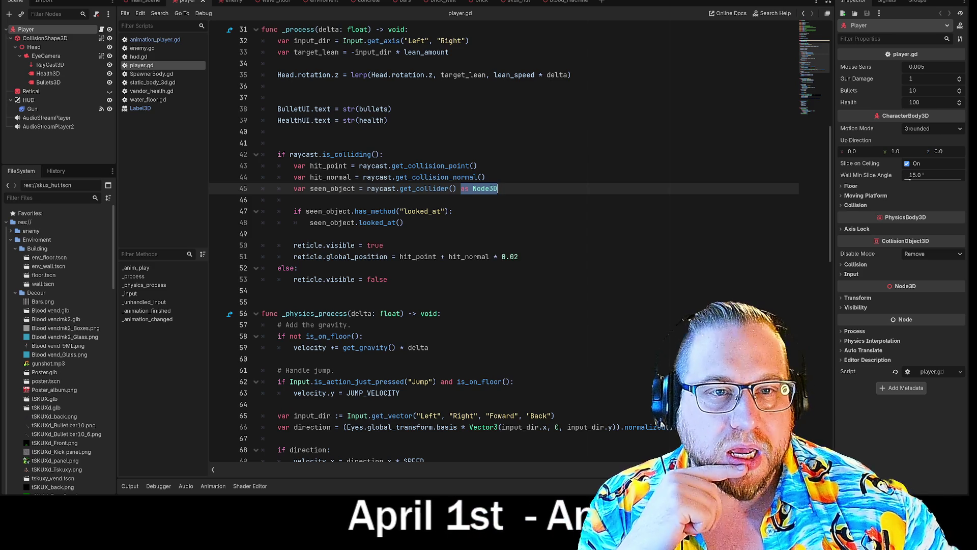
pyautogui.click(388, 189)
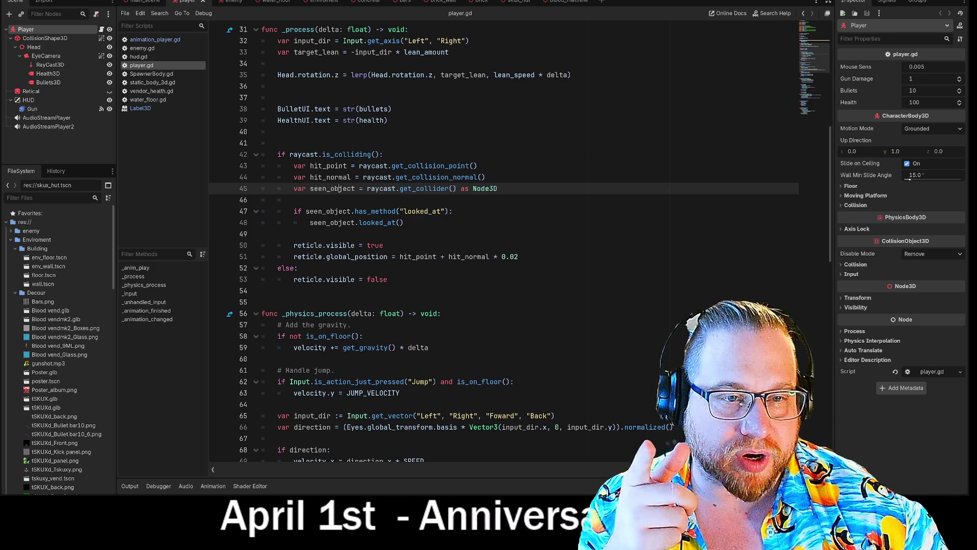
# Look over the raycast and JUMP_VELOCITY lines, then quit back to the project list.
pyautogui.scroll(10, 503, 244)
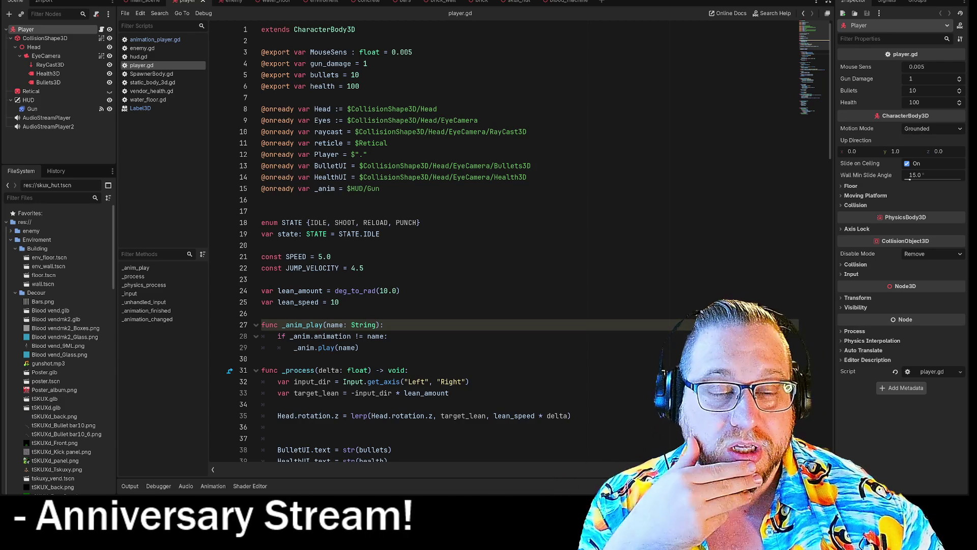
pyautogui.click(315, 131)
pyautogui.tripleClick(313, 268)
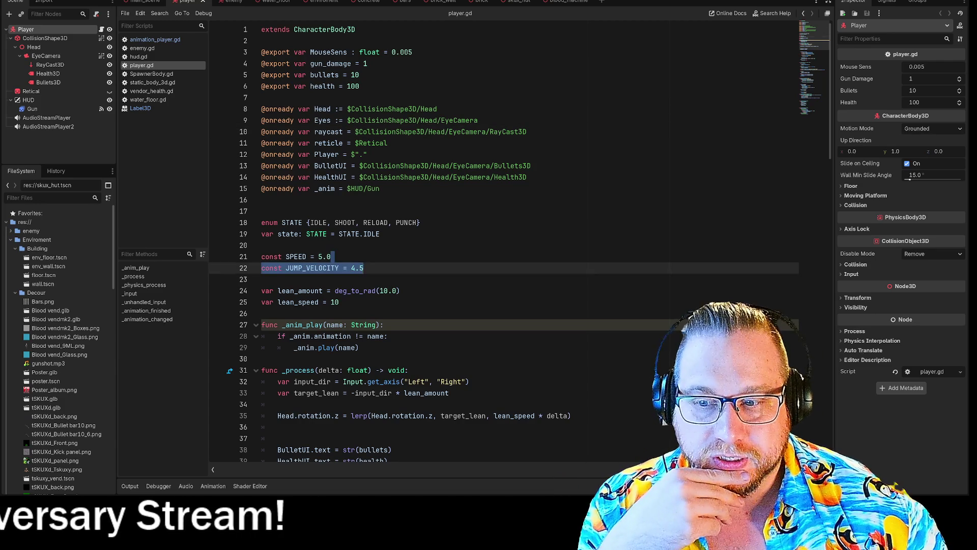
pyautogui.scroll(-3, 504, 244)
pyautogui.click(15, 1)
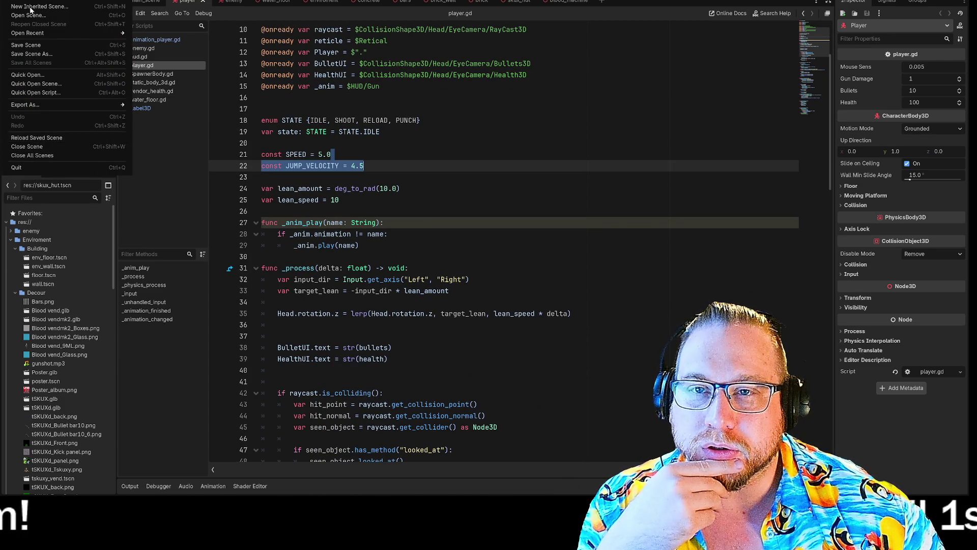
pyautogui.click(41, 1)
pyautogui.click(53, 92)
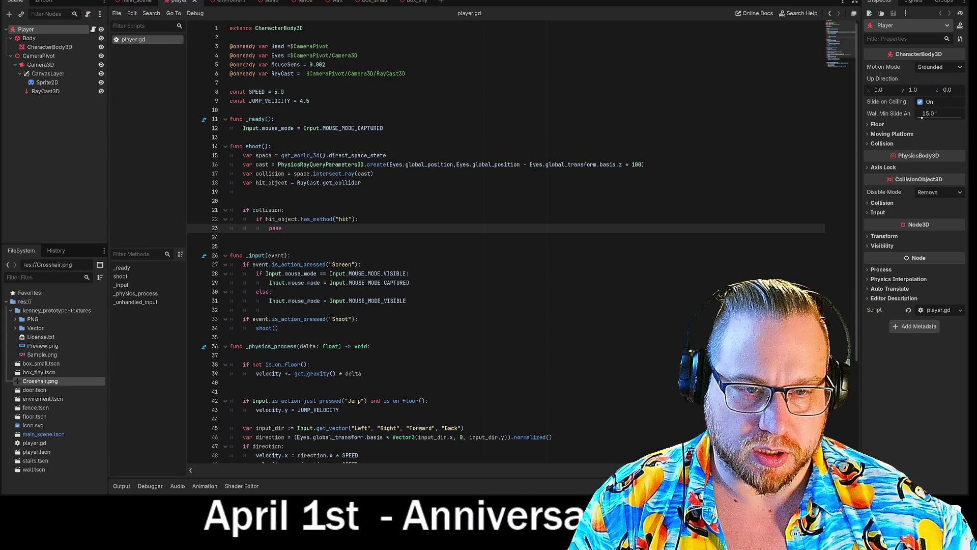
# Append "as Node3D" to the get_collider call on line 18.
pyautogui.click(361, 182)
pyautogui.write('as Node3D')
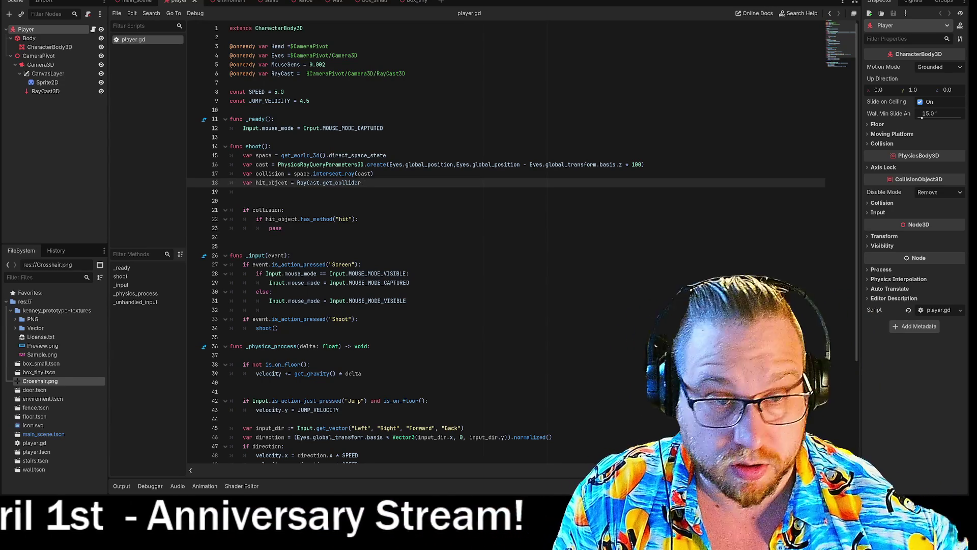
pyautogui.click(281, 228)
pyautogui.click(230, 237)
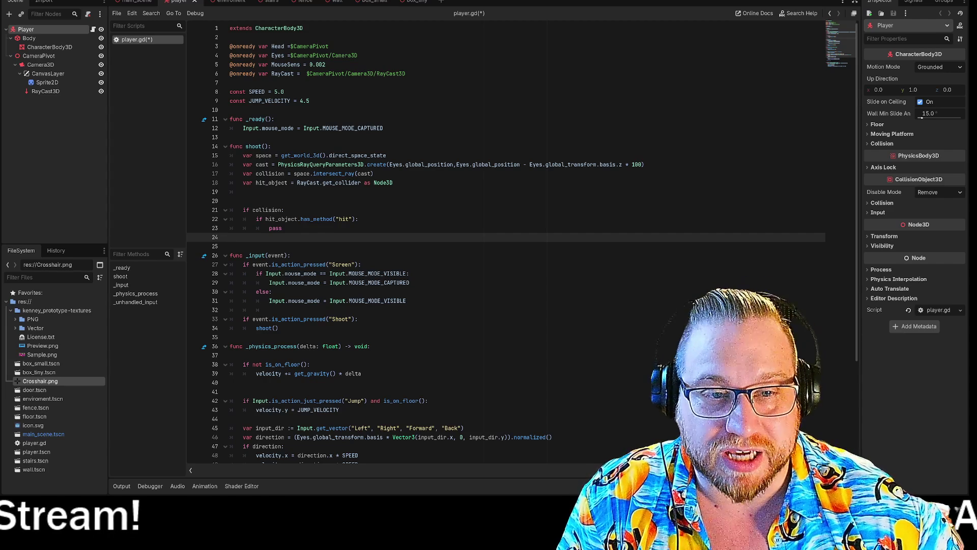
pyautogui.moveTo(297, 219); pyautogui.dragTo(311, 219)
pyautogui.moveTo(359, 183); pyautogui.dragTo(393, 183)
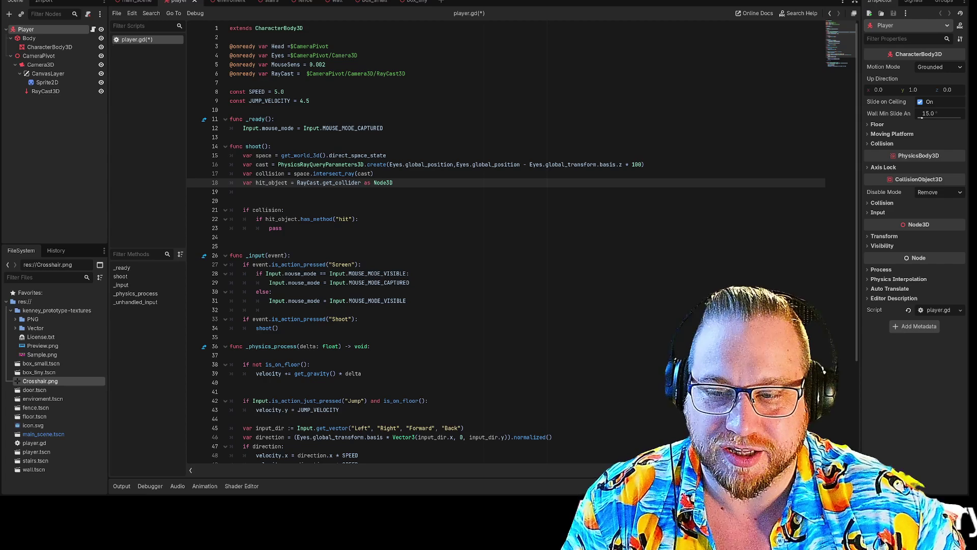
# Replace pass with hit_object.hit() and delete the blank line 19.
pyautogui.click(358, 219)
pyautogui.press('Down')
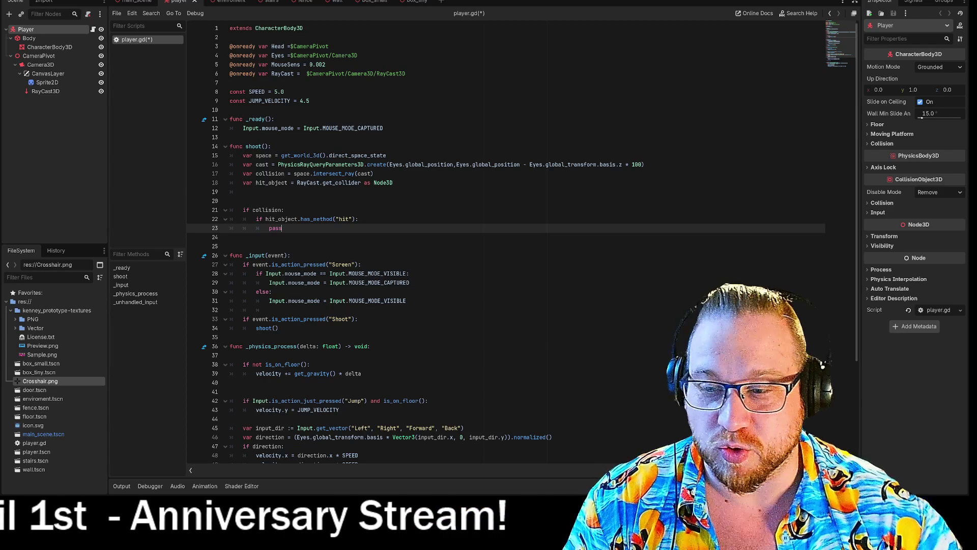
pyautogui.press('BackSpace')
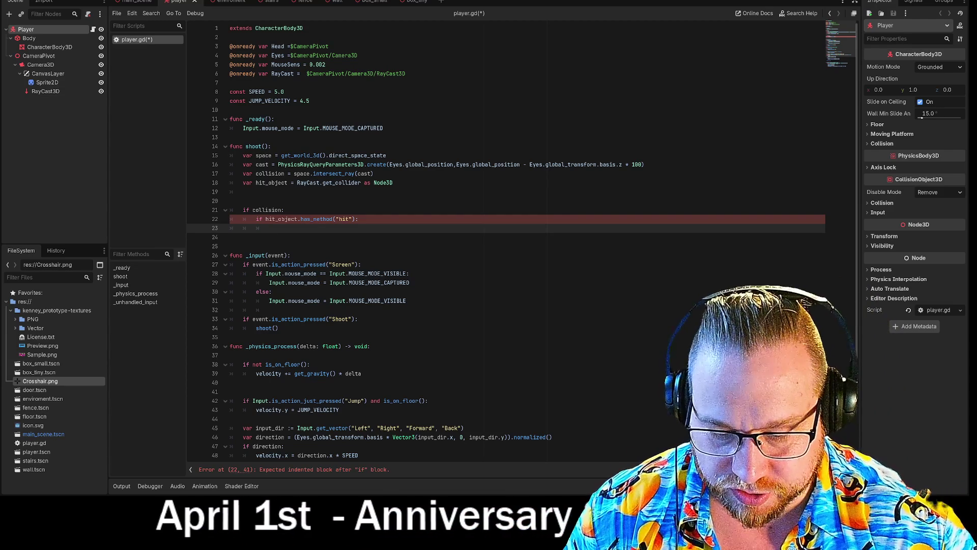
pyautogui.write('hit')
pyautogui.press('Return')
pyautogui.write('.')
pyautogui.write('hit')
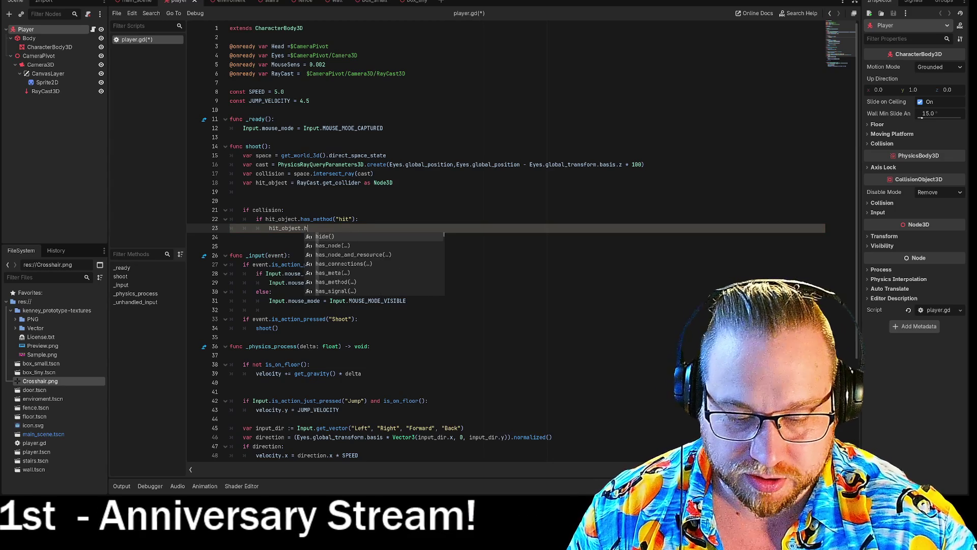
pyautogui.press('Return')
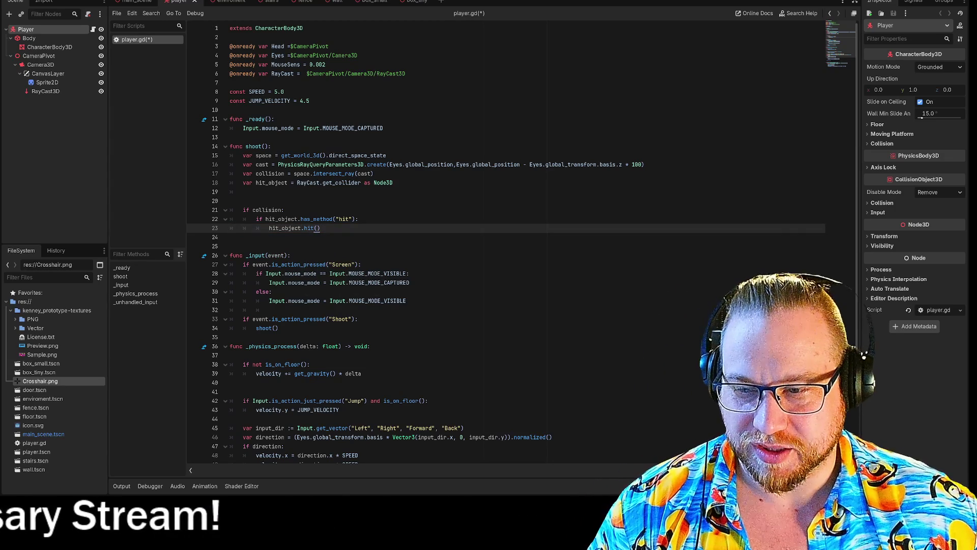
pyautogui.click(230, 246)
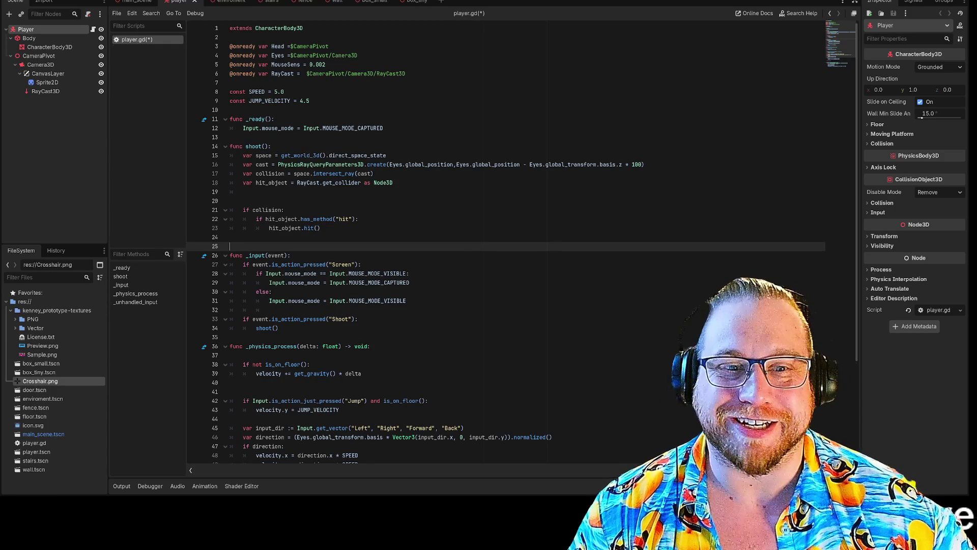
pyautogui.click(244, 191)
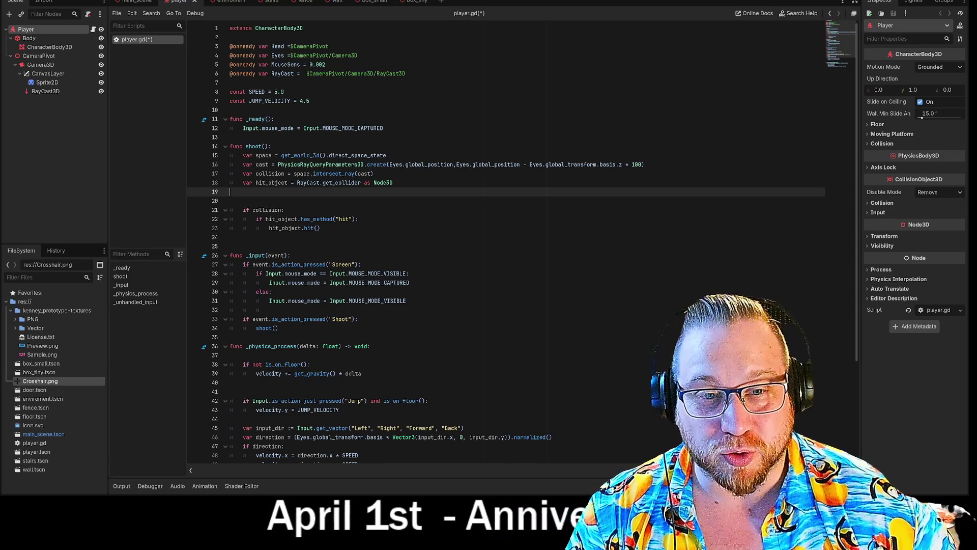
pyautogui.press('BackSpace')
pyautogui.press('BackSpace')
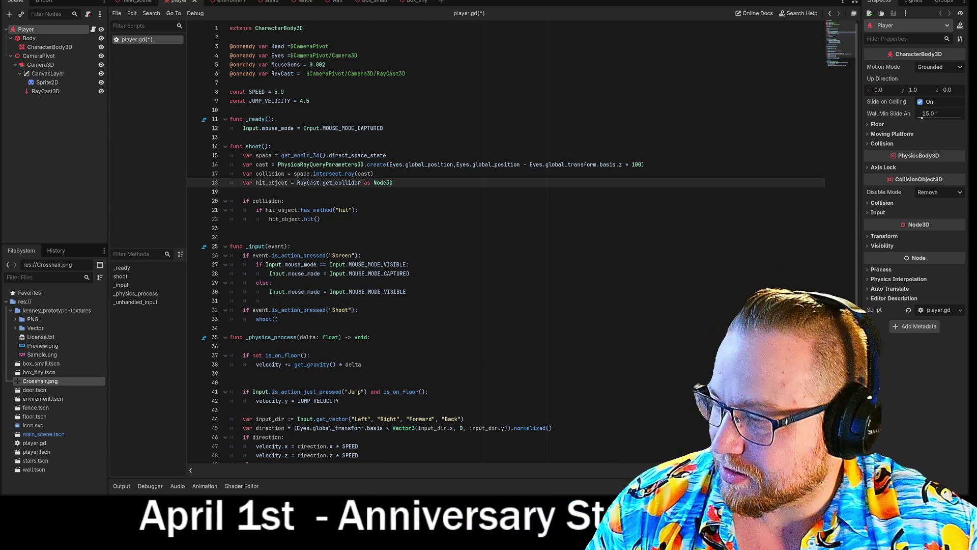
# Bring the Scroll Scramble store page in Steam to the front and copy its link.
pyautogui.hotkey('alt', 'Tab')
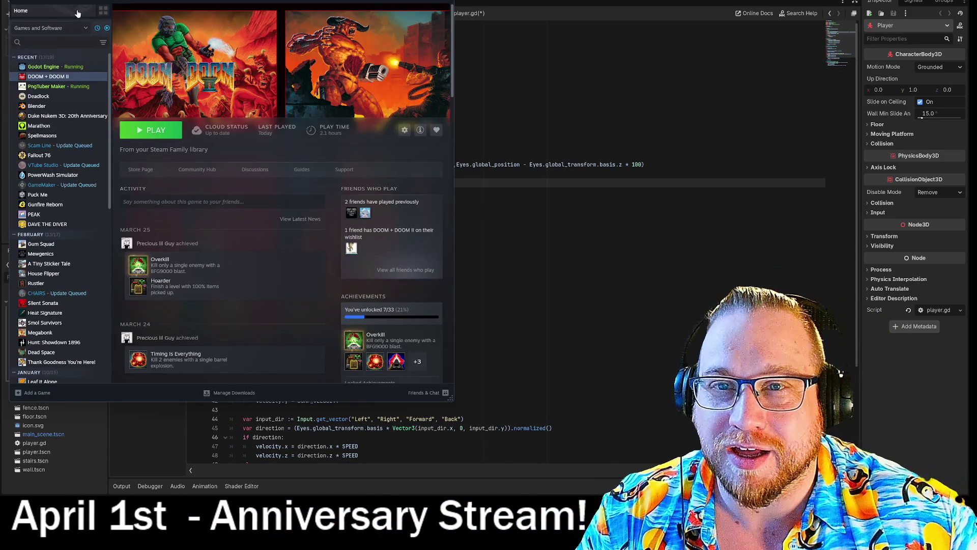
pyautogui.hotkey('alt', 'Tab')
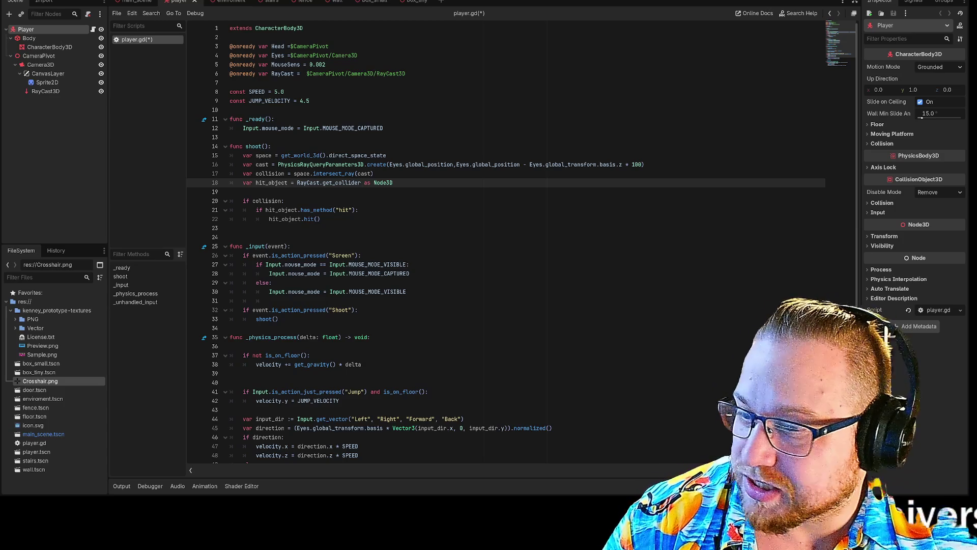
pyautogui.hotkey('alt', 'Tab')
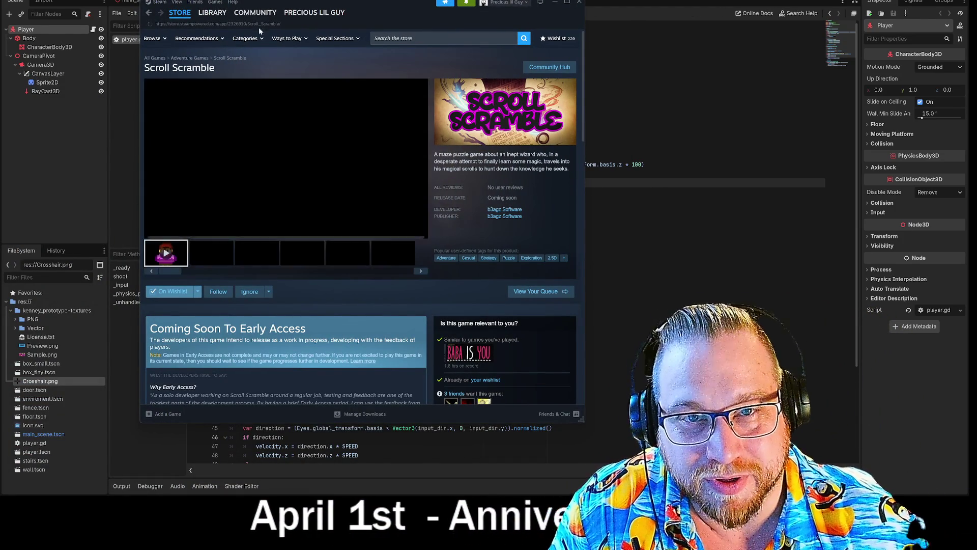
pyautogui.click(290, 24)
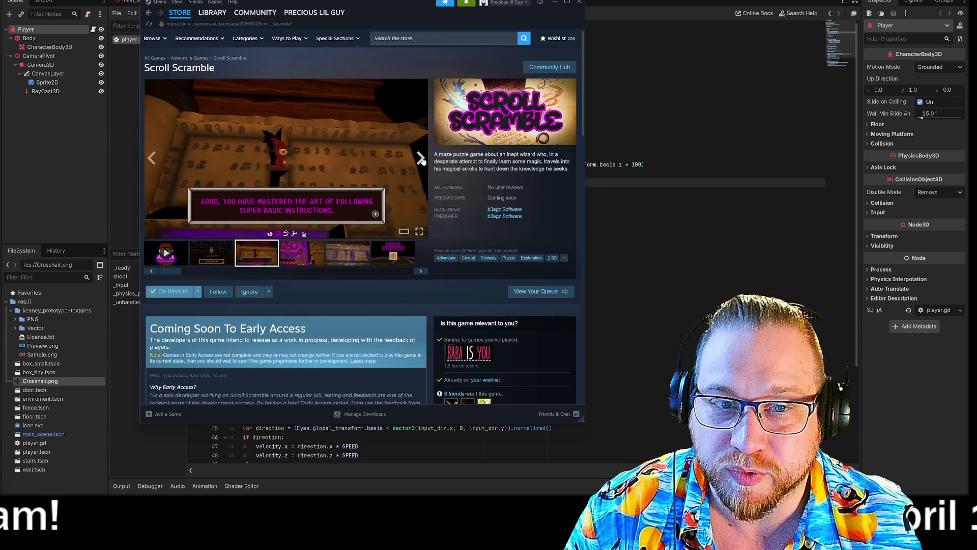
# Page through the Scroll Scramble screenshots and trailer in the store carousel.
pyautogui.click(422, 161)
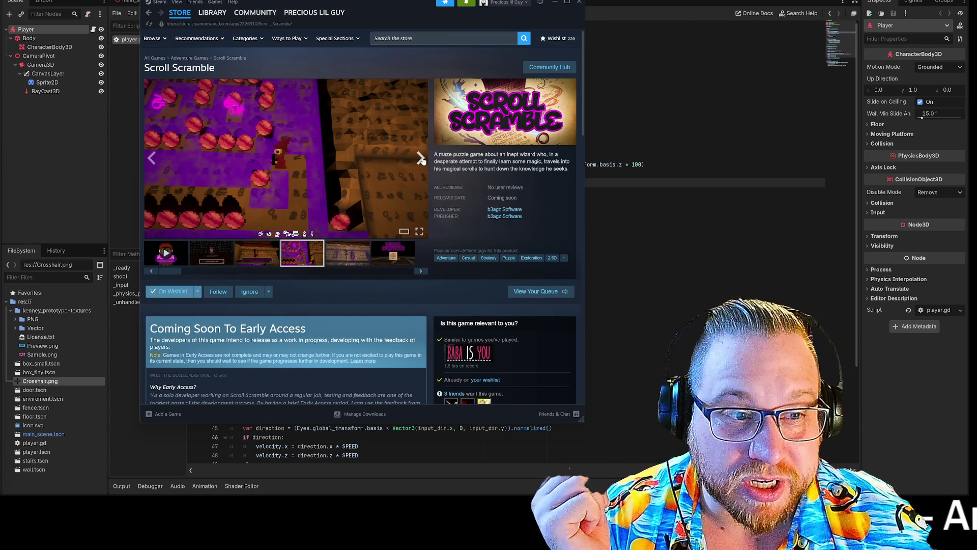
pyautogui.scroll(-7, 422, 160)
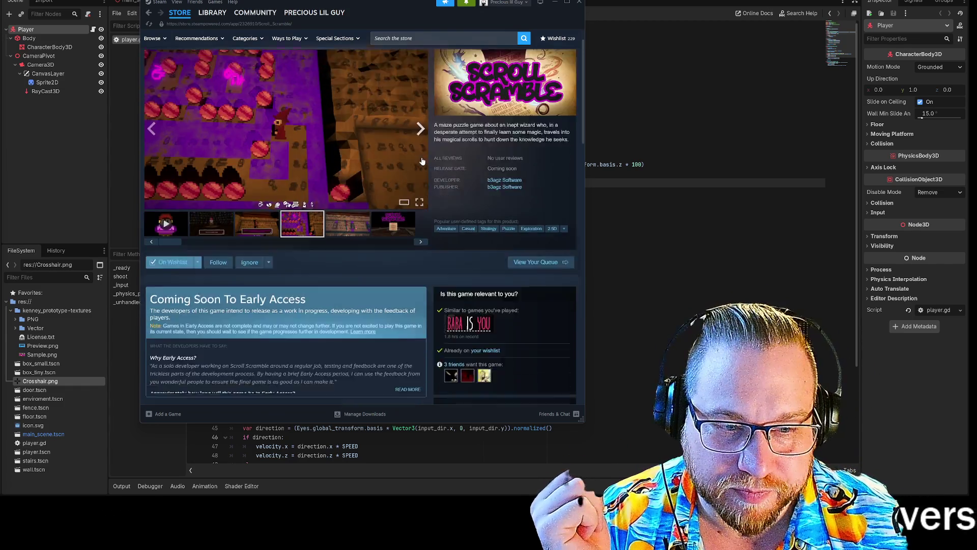
pyautogui.scroll(-4, 422, 160)
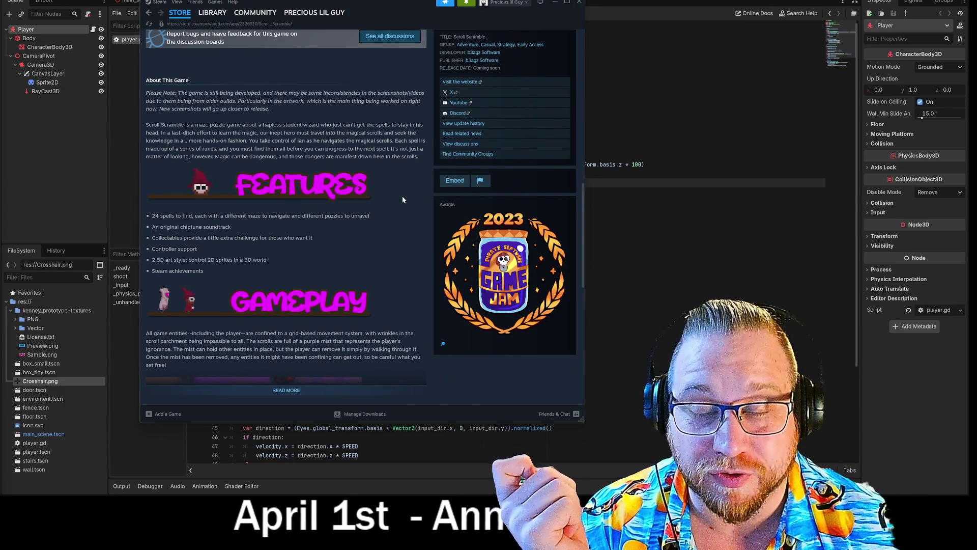
pyautogui.scroll(5, 414, 227)
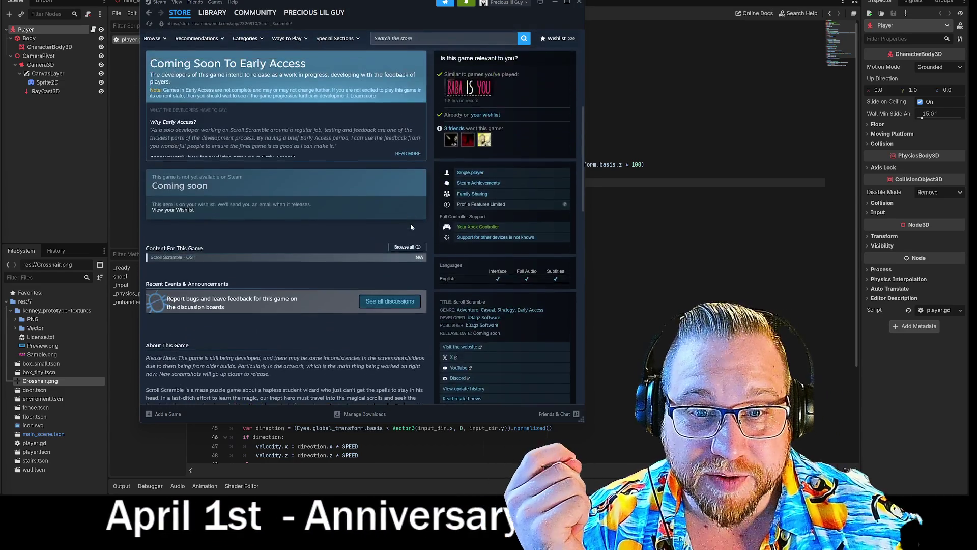
pyautogui.scroll(5, 411, 227)
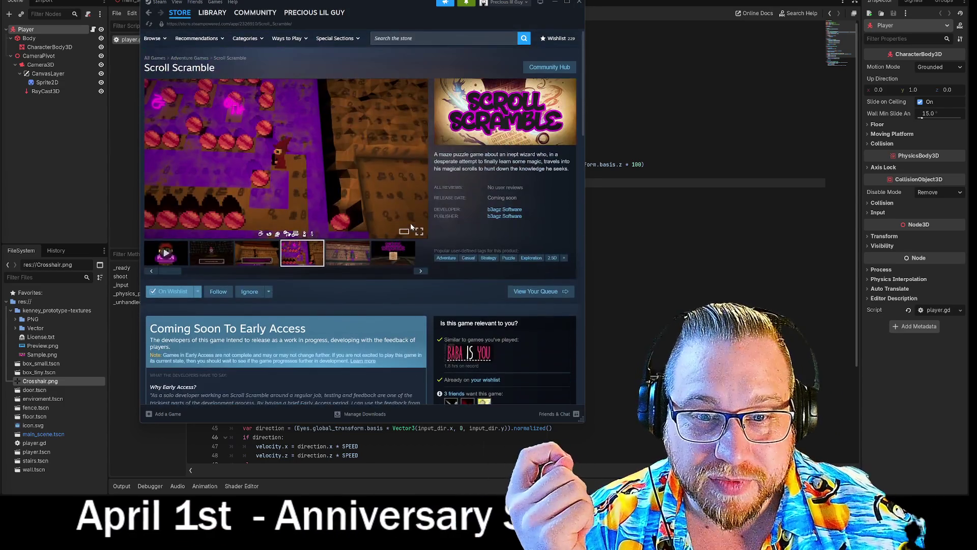
pyautogui.click(420, 272)
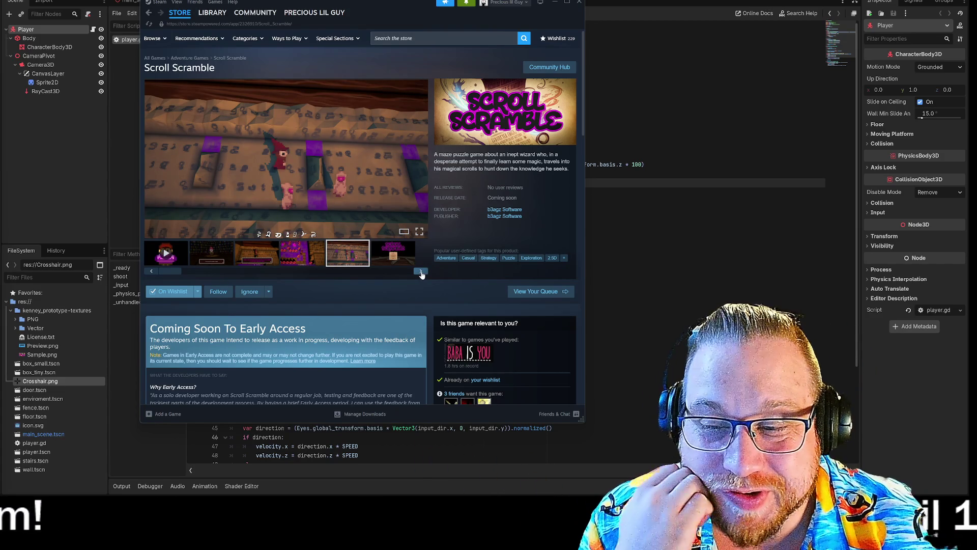
pyautogui.click(421, 272)
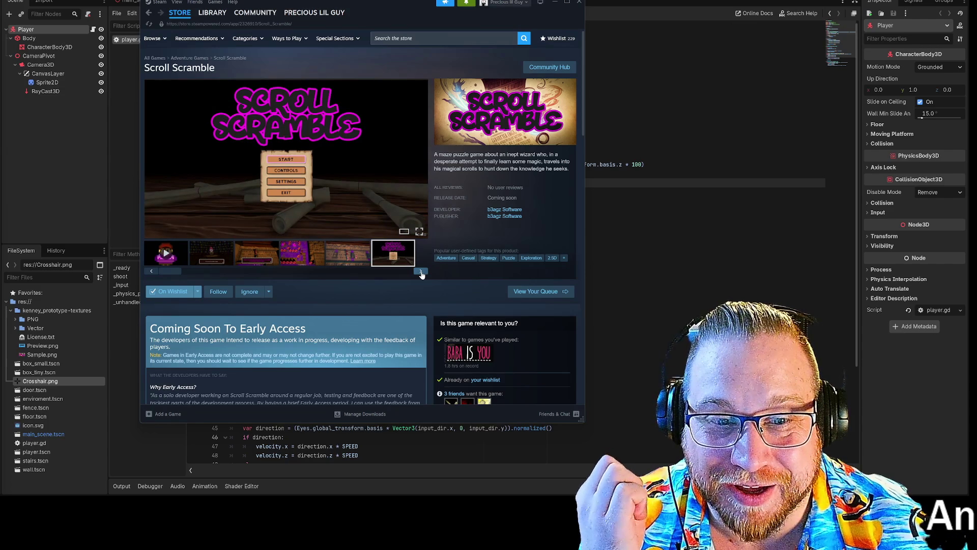
pyautogui.click(420, 273)
pyautogui.click(421, 272)
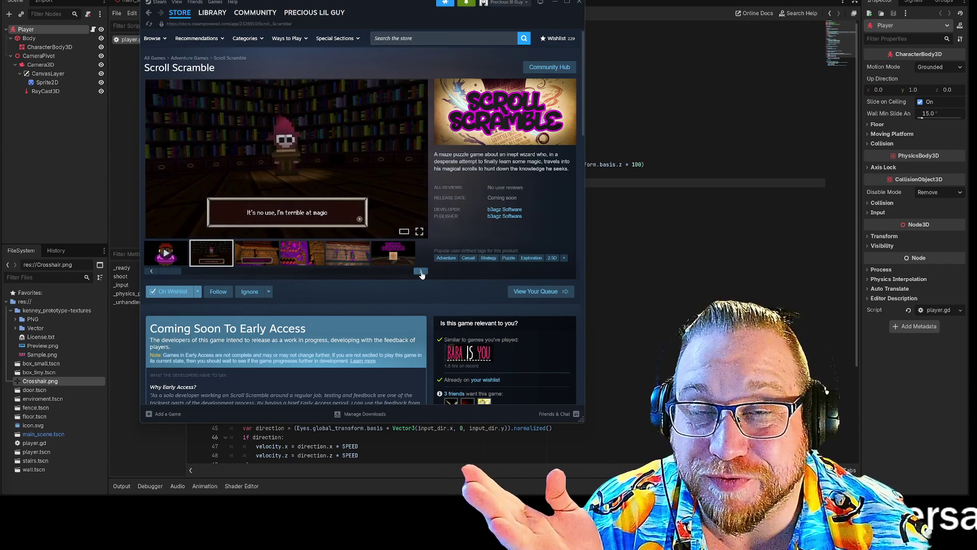
pyautogui.click(421, 273)
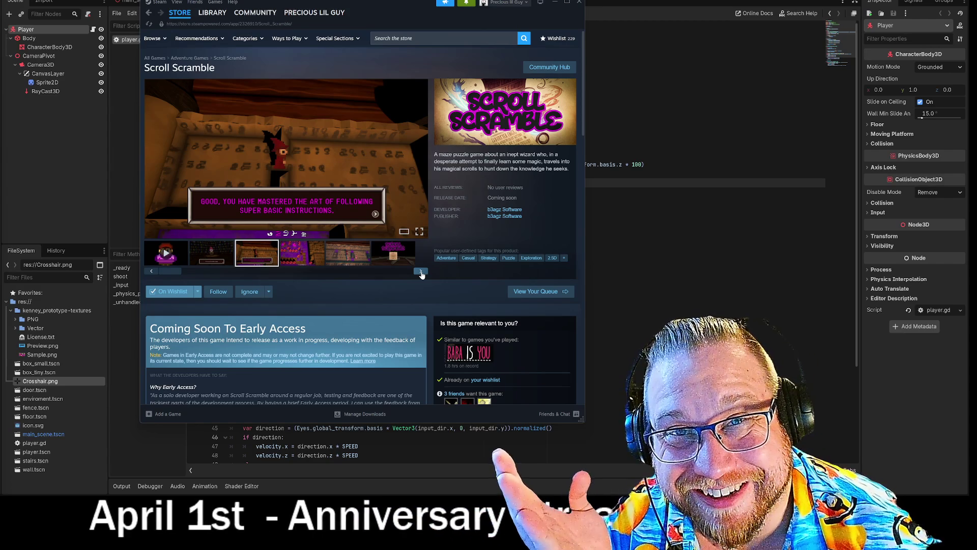
pyautogui.click(420, 272)
pyautogui.click(420, 273)
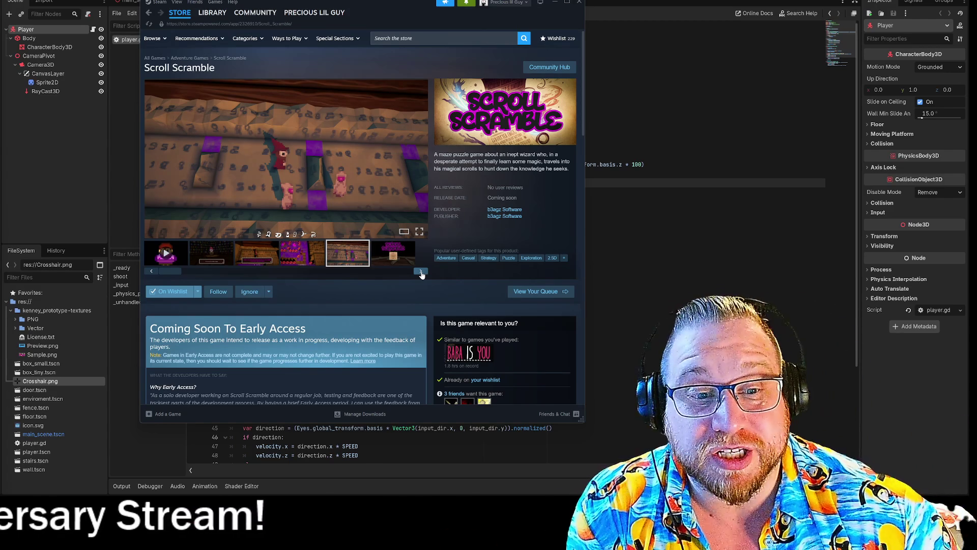
# Cycle through the remaining screenshots, then drag the Steam window off-screen.
pyautogui.click(423, 275)
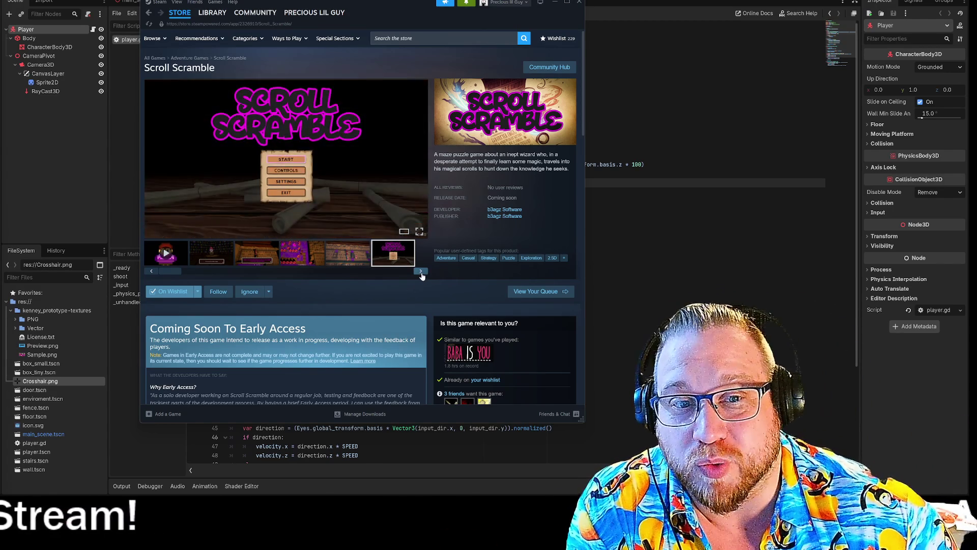
pyautogui.click(423, 275)
pyautogui.click(422, 275)
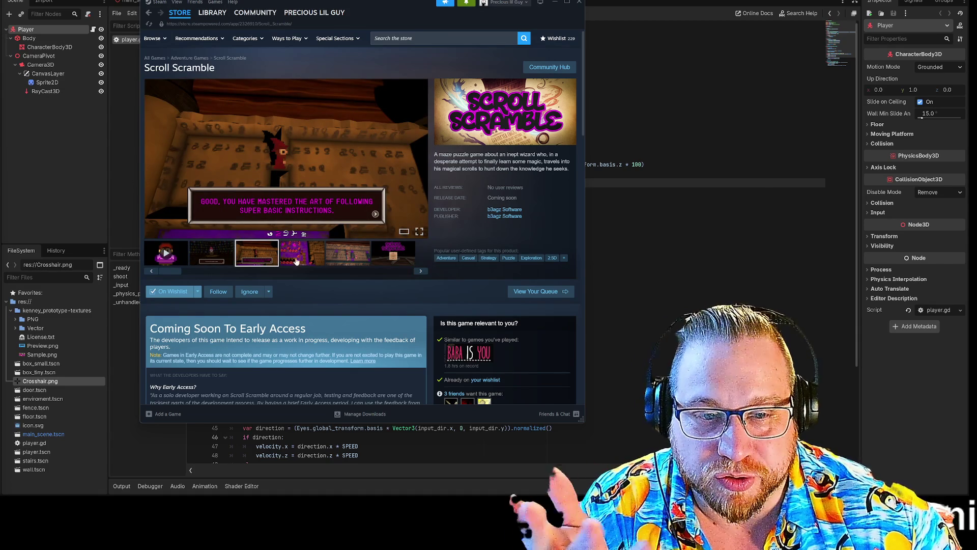
pyautogui.click(422, 273)
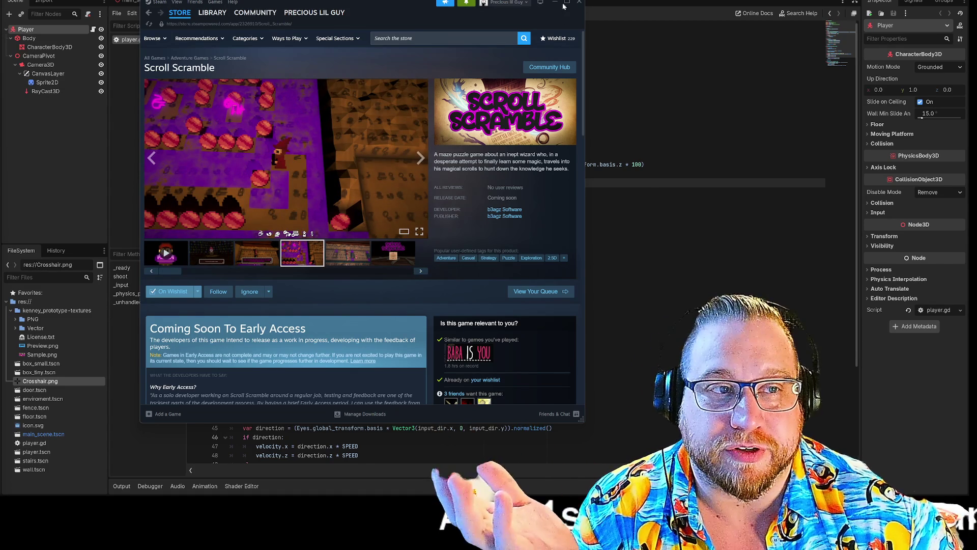
pyautogui.moveTo(374, 5); pyautogui.dragTo(0, 56)
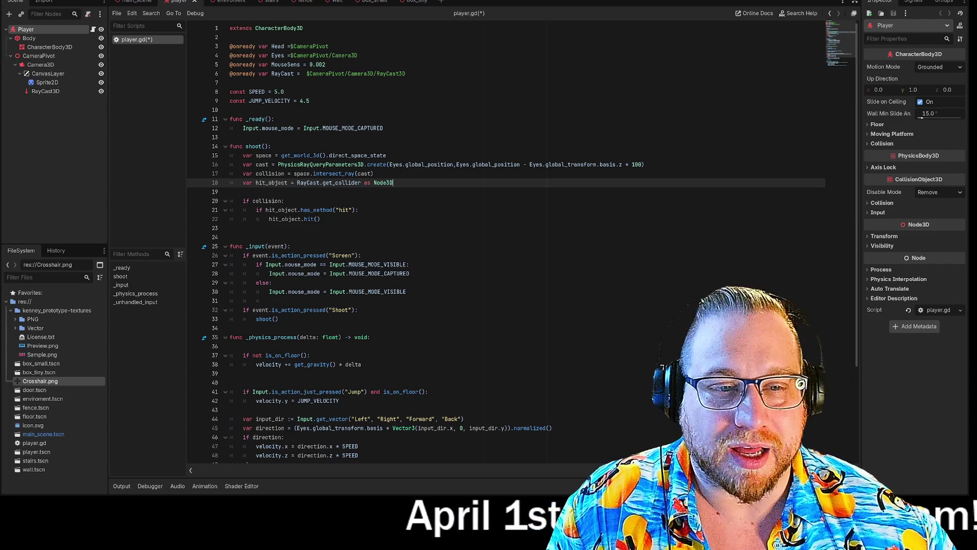
# Start a new scene with a 3D root node renamed Target.
pyautogui.moveTo(273, 210); pyautogui.dragTo(230, 228)
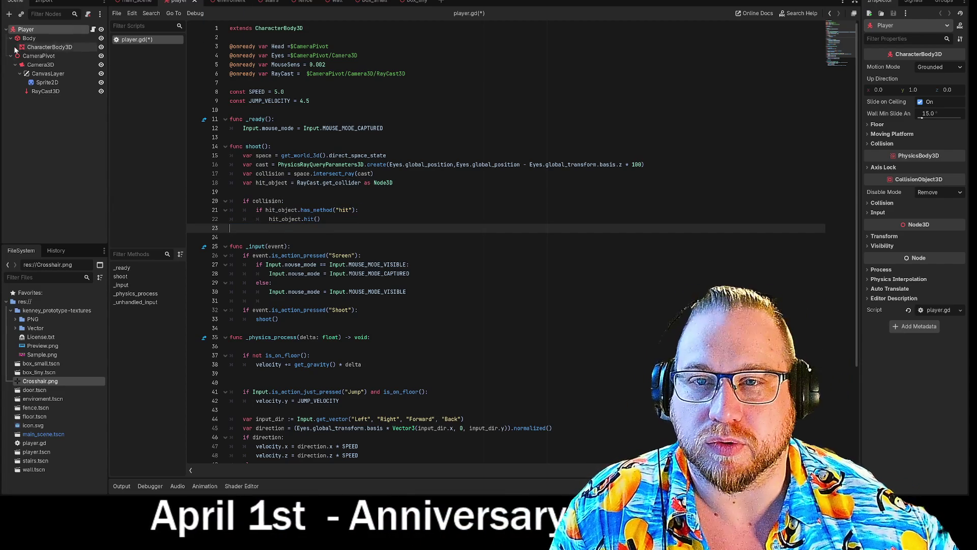
pyautogui.hotkey('ctrl', 'n')
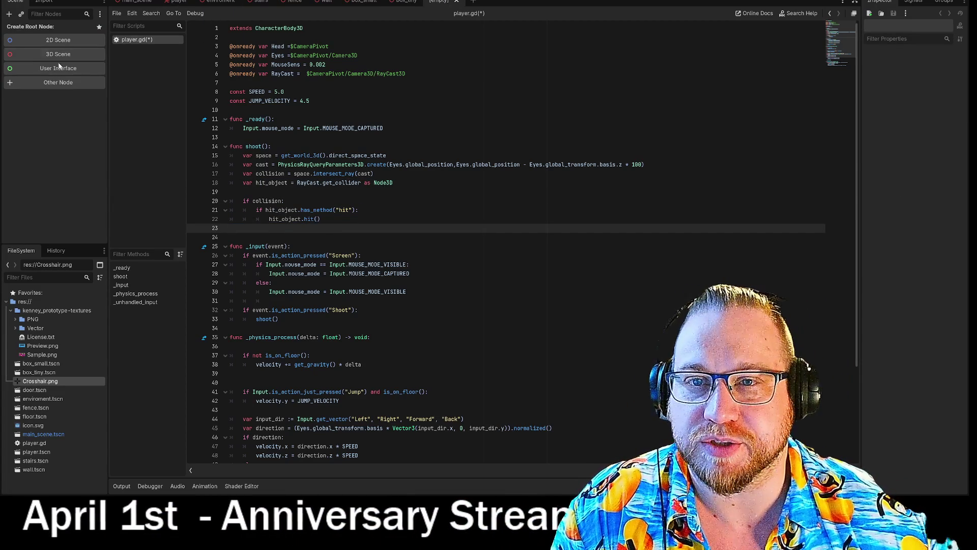
pyautogui.click(69, 57)
pyautogui.rightClick(38, 30)
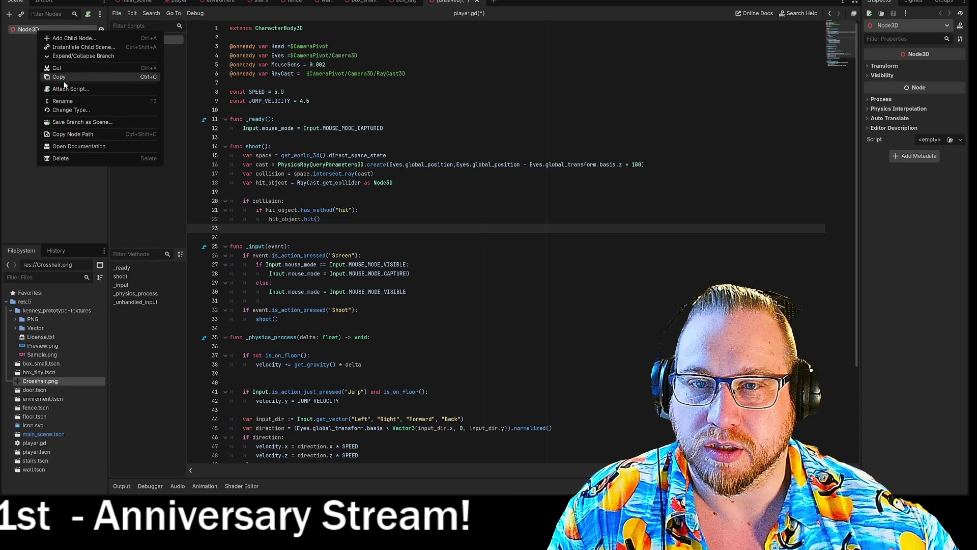
pyautogui.click(69, 103)
pyautogui.write('Target')
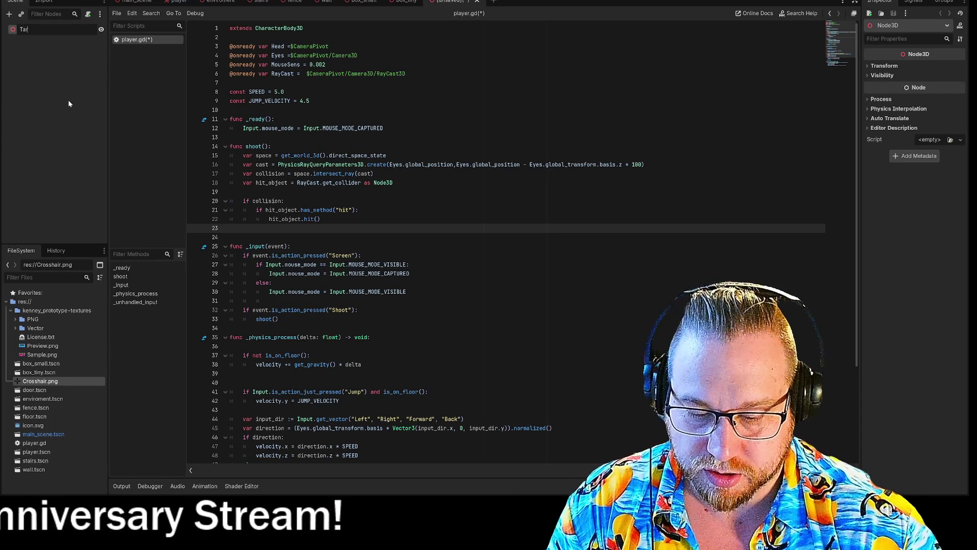
pyautogui.click(69, 103)
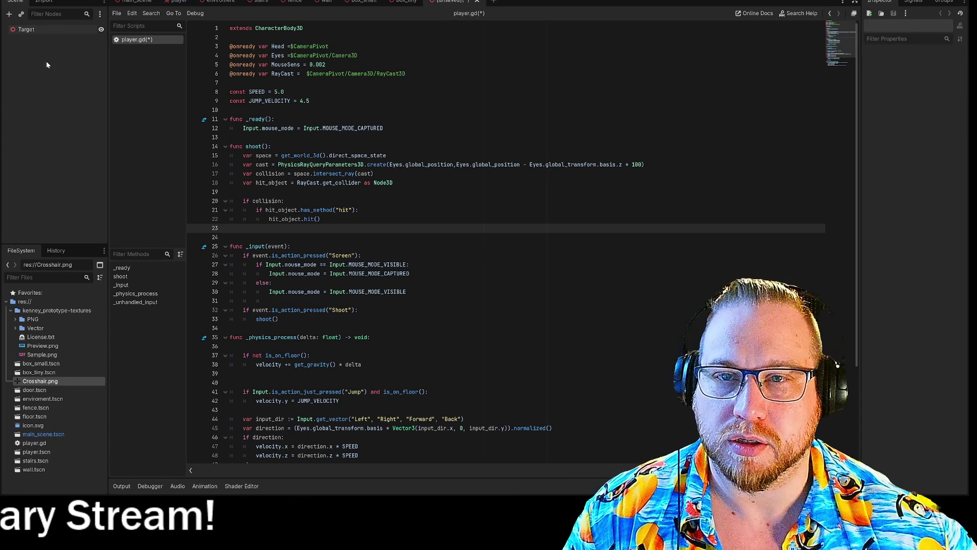
# Open and dismiss the Target node's options, then bring up player.gd's script options.
pyautogui.rightClick(41, 29)
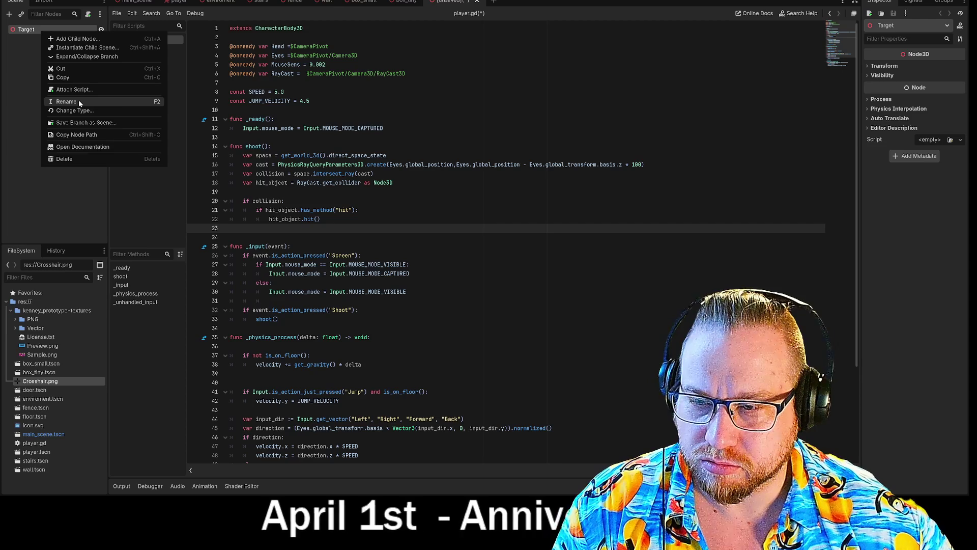
pyautogui.press('Escape')
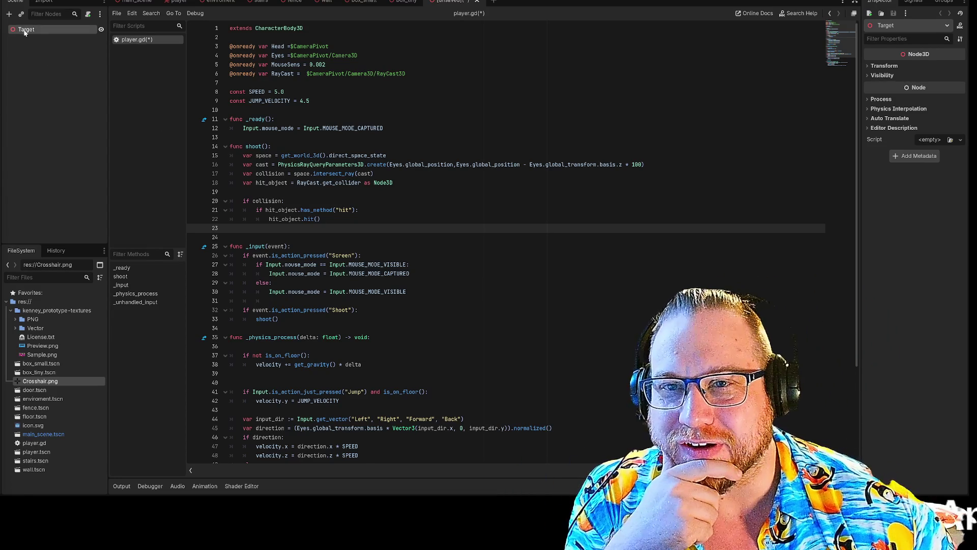
pyautogui.rightClick(23, 32)
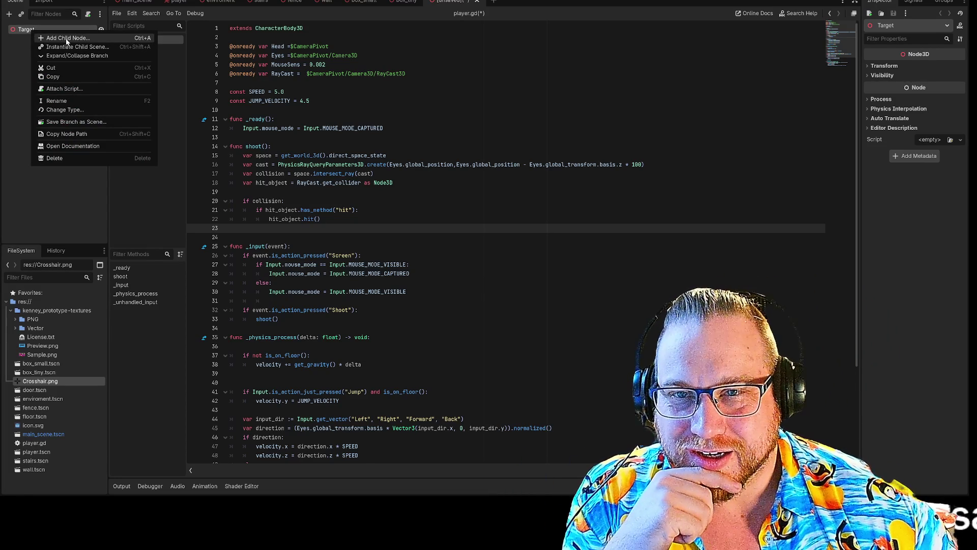
pyautogui.click(71, 192)
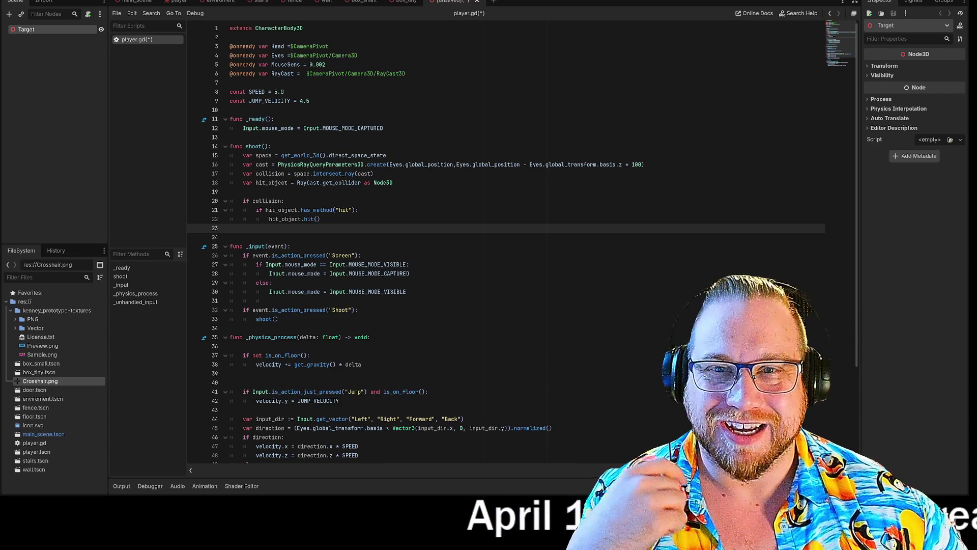
pyautogui.click(54, 40)
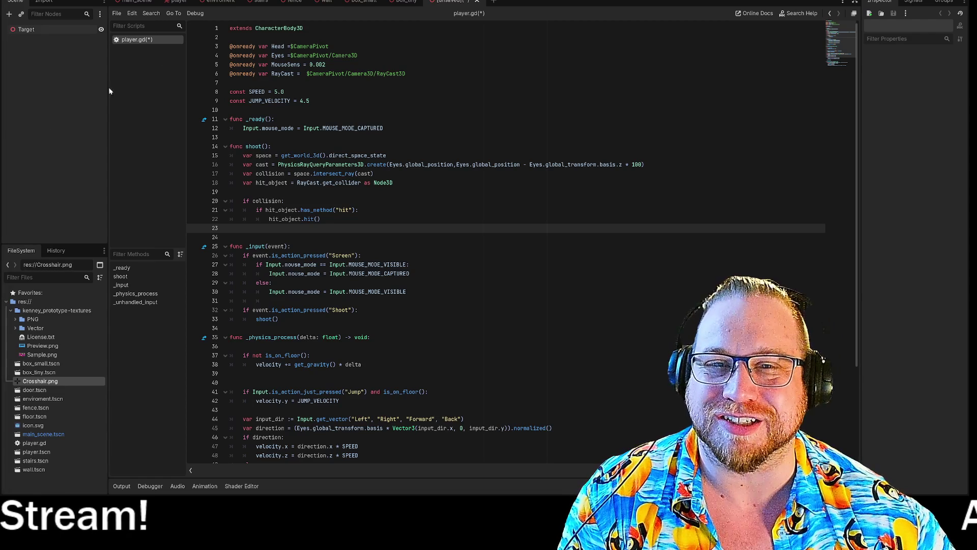
pyautogui.rightClick(147, 43)
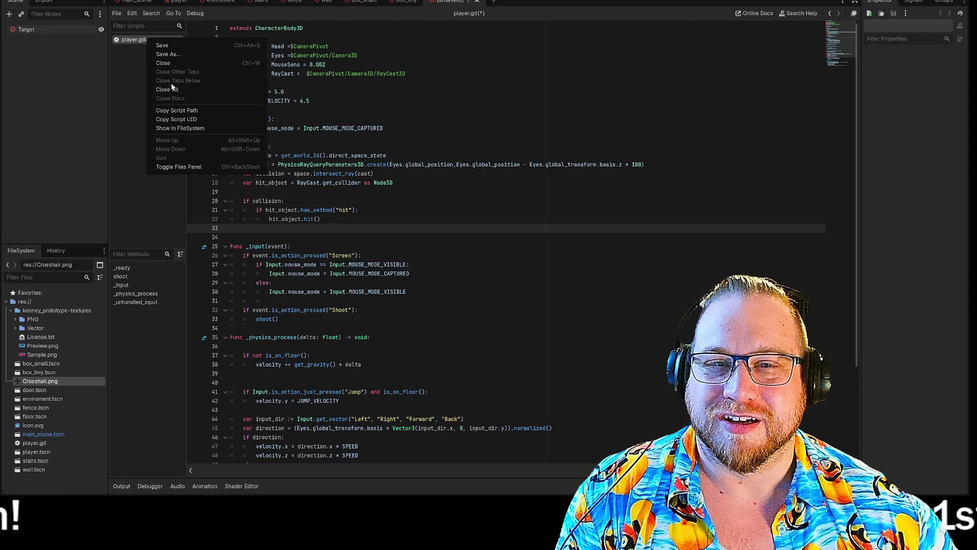
# Save player.gd, save the scene as target.tscn, and switch to the 3D view.
pyautogui.click(173, 46)
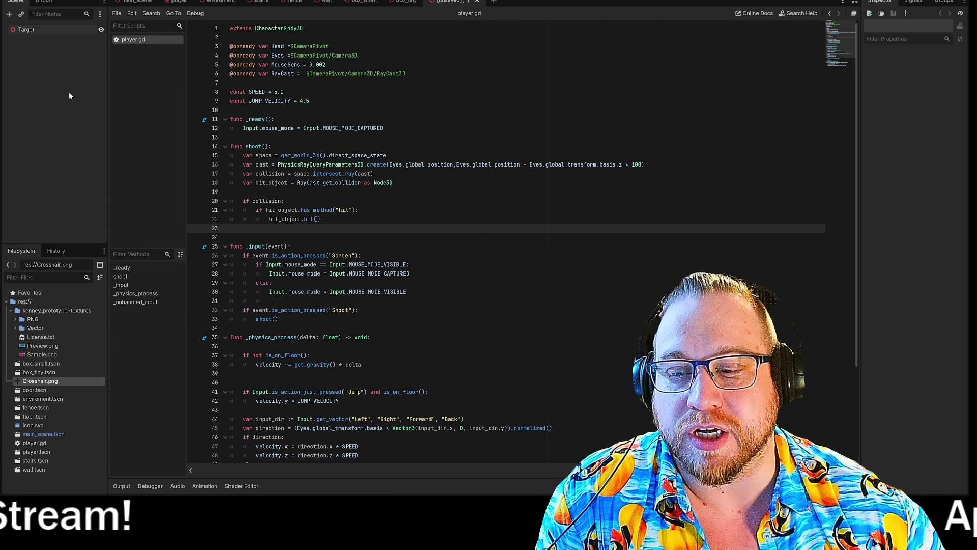
pyautogui.rightClick(29, 32)
pyautogui.click(13, 92)
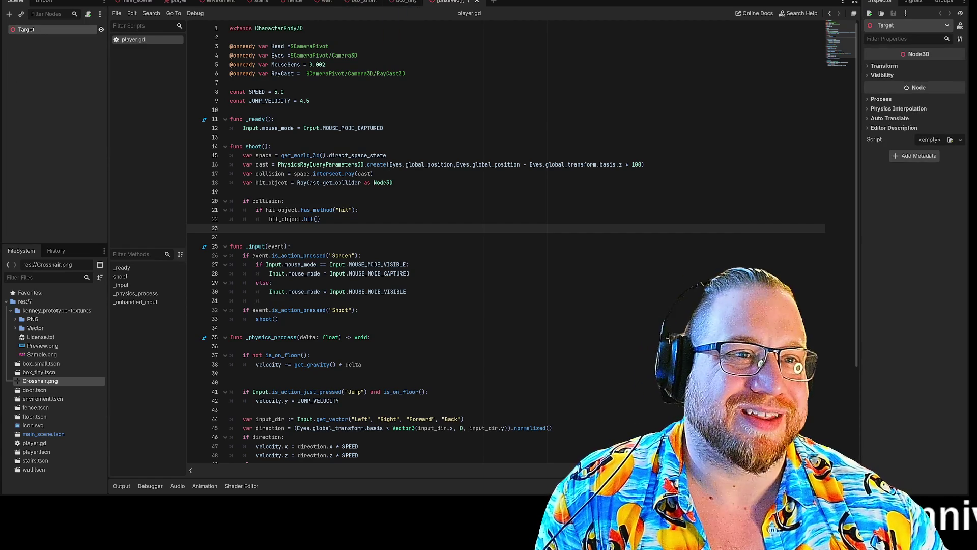
pyautogui.hotkey('ctrl', 's')
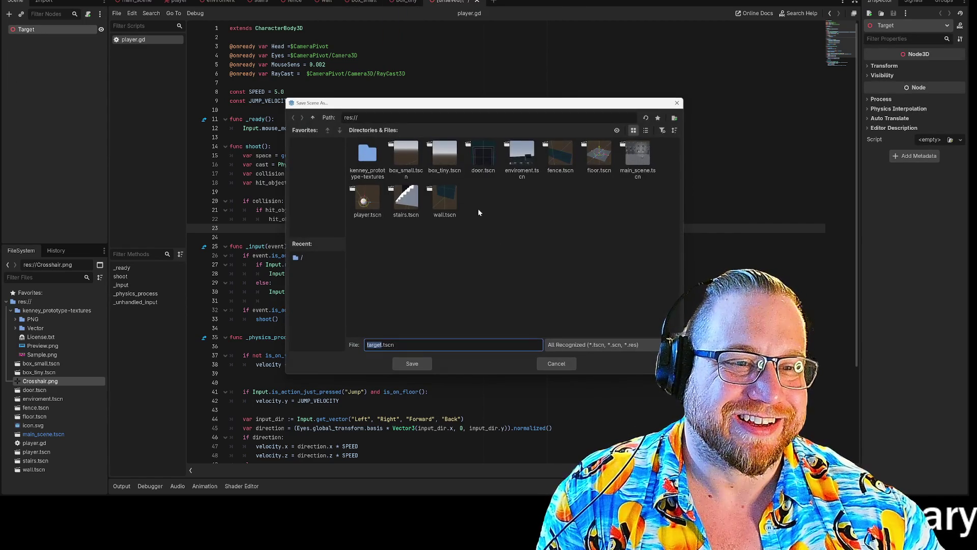
pyautogui.click(412, 363)
pyautogui.hotkey('ctrl', 'F2')
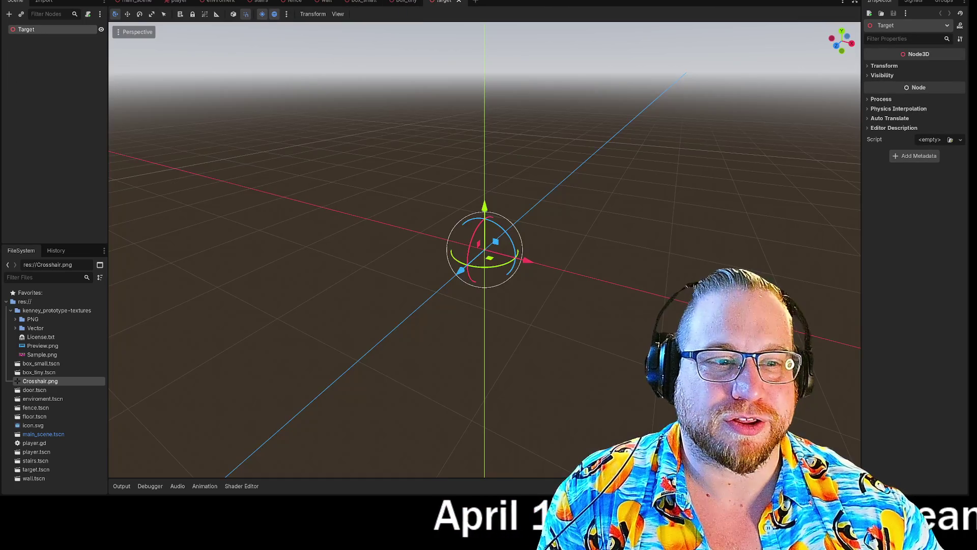
# Add MeshInstance3D and StaticBody3D child nodes under Target.
pyautogui.moveTo(630, 238)
pyautogui.mouseDown()
pyautogui.moveTo(639, 237)
pyautogui.moveTo(626, 221)
pyautogui.mouseUp()
pyautogui.rightClick(39, 32)
pyautogui.click(62, 39)
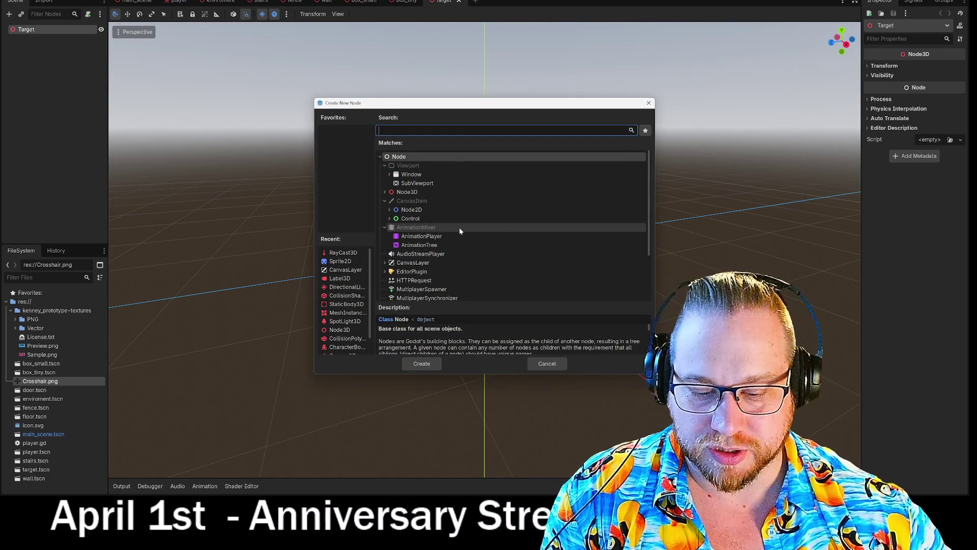
pyautogui.write('meshinst')
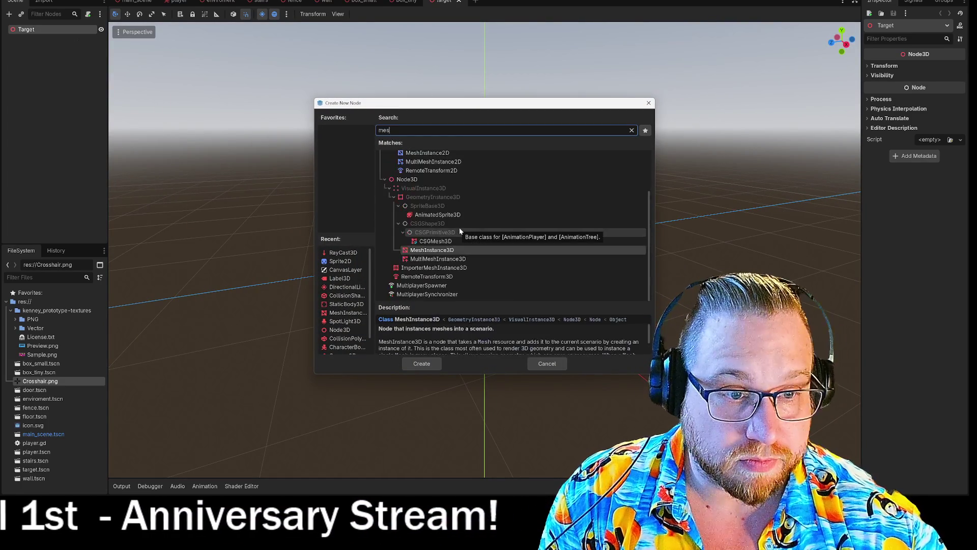
pyautogui.press('Return')
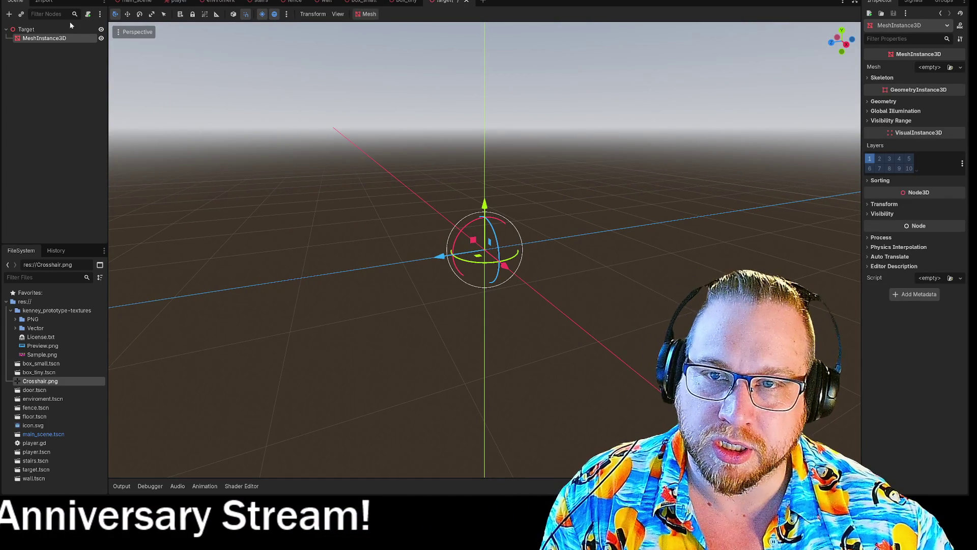
pyautogui.rightClick(31, 29)
pyautogui.click(74, 36)
pyautogui.write('static')
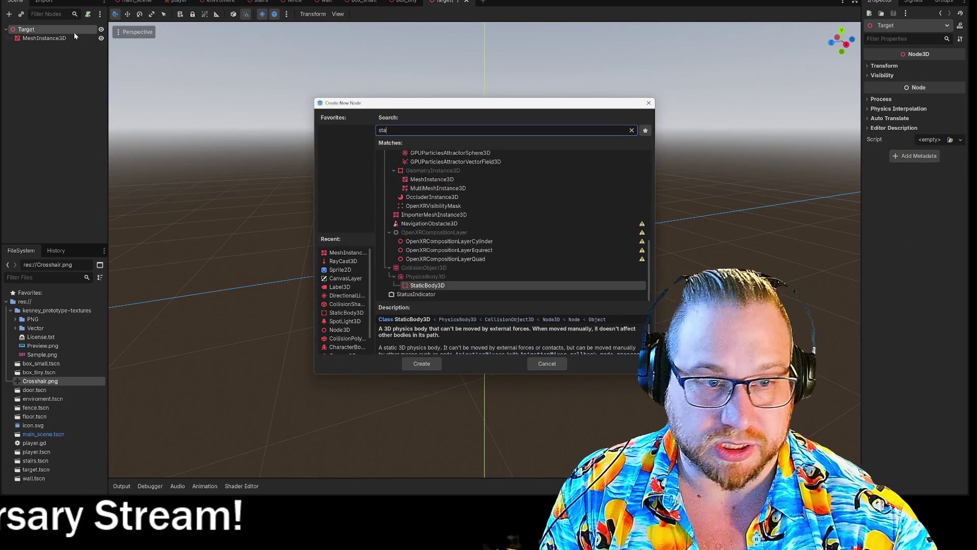
pyautogui.press('Return')
# Add a CollisionShape3D and nest it under the StaticBody3D.
pyautogui.rightClick(43, 29)
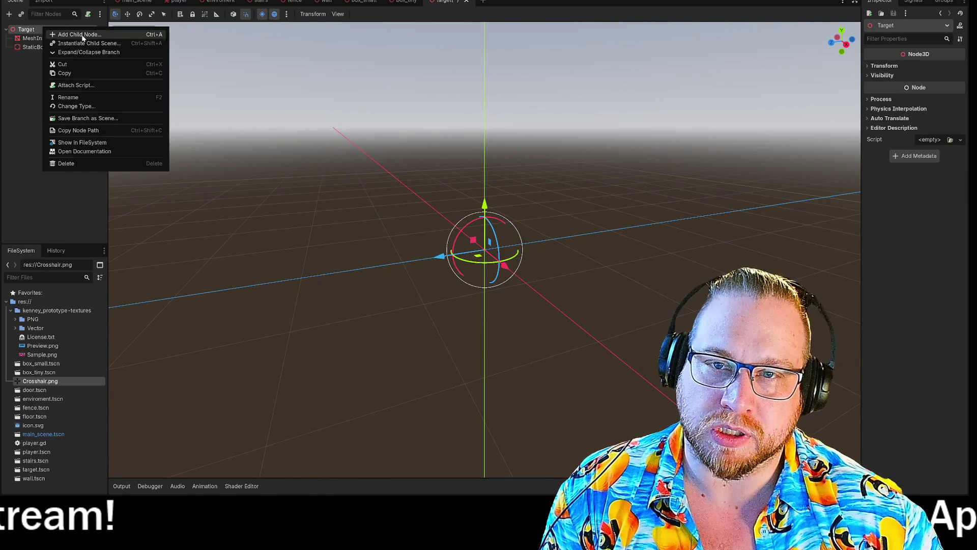
pyautogui.click(56, 36)
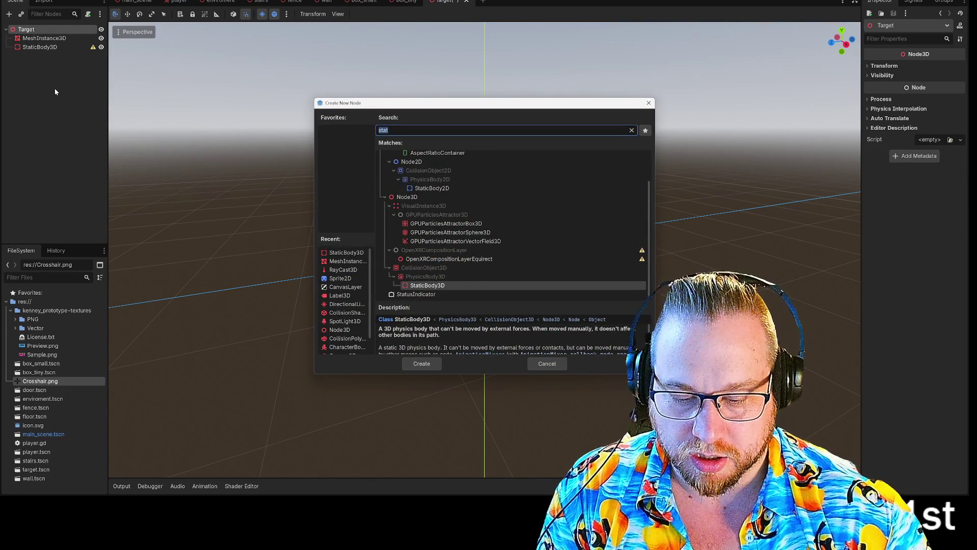
pyautogui.write('collision')
pyautogui.press('Return')
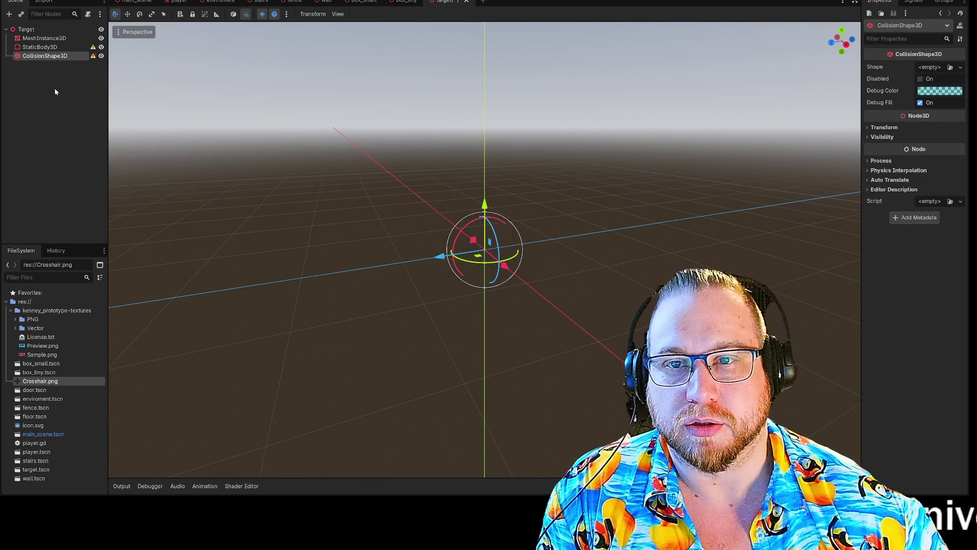
pyautogui.moveTo(45, 57); pyautogui.dragTo(52, 53)
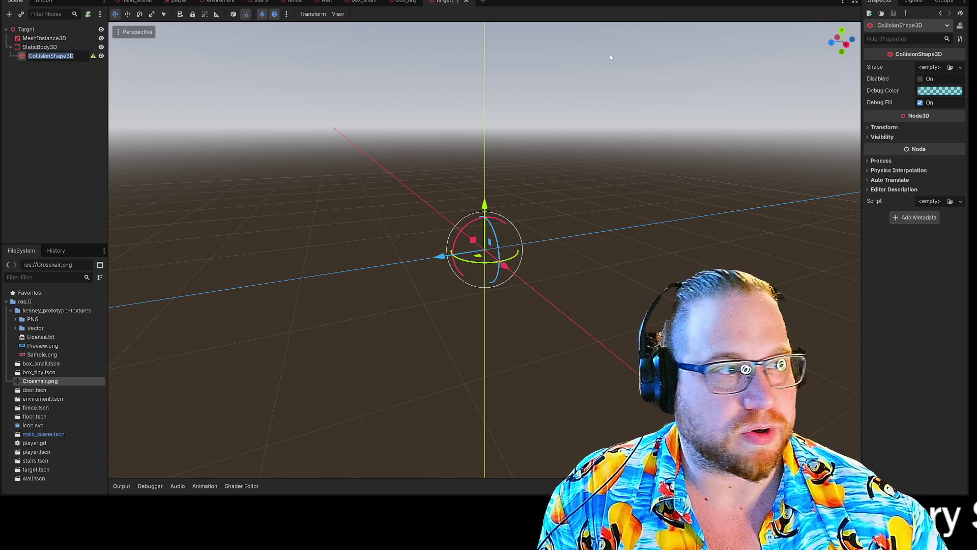
pyautogui.press('Escape')
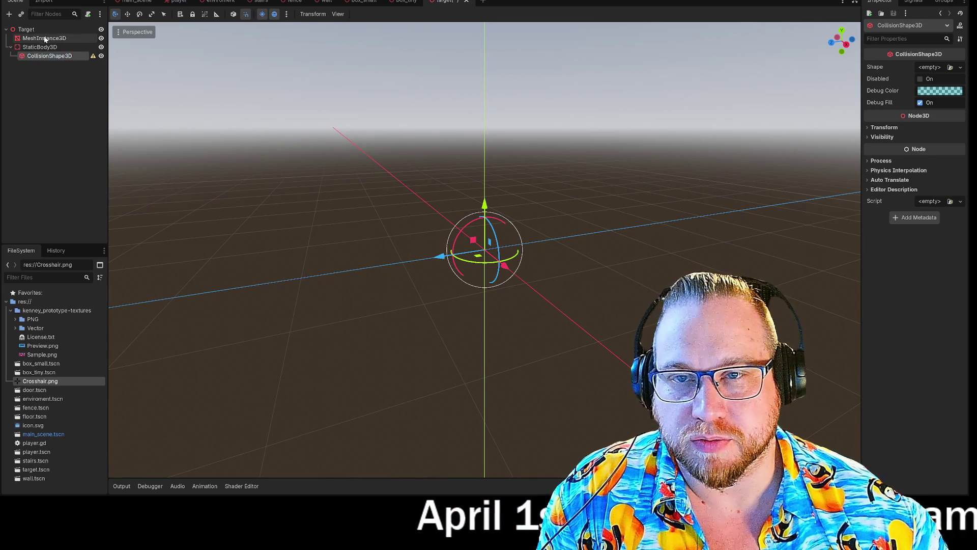
pyautogui.click(54, 39)
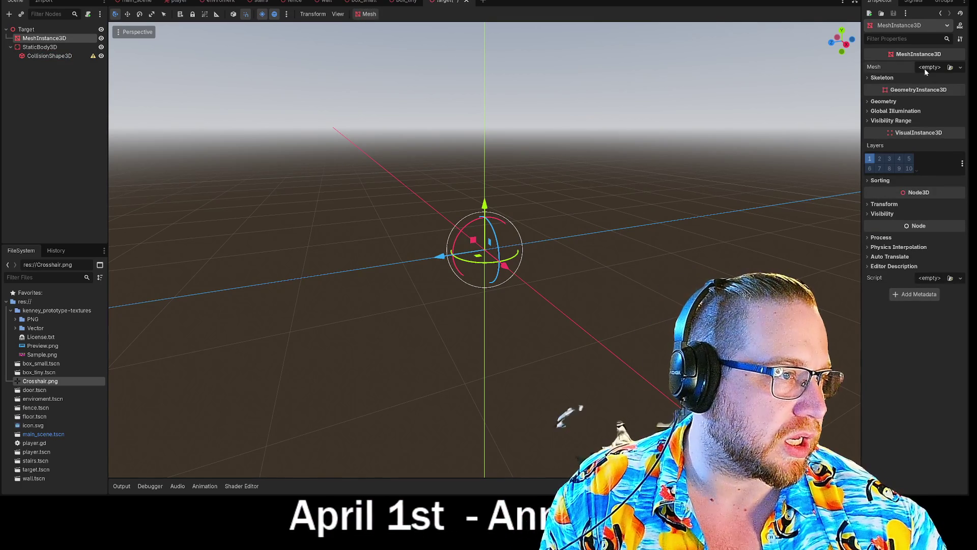
pyautogui.click(960, 67)
# Set the mesh to a new CylinderMesh, rotate it on its side, and scale it into a thin disc.
pyautogui.click(926, 133)
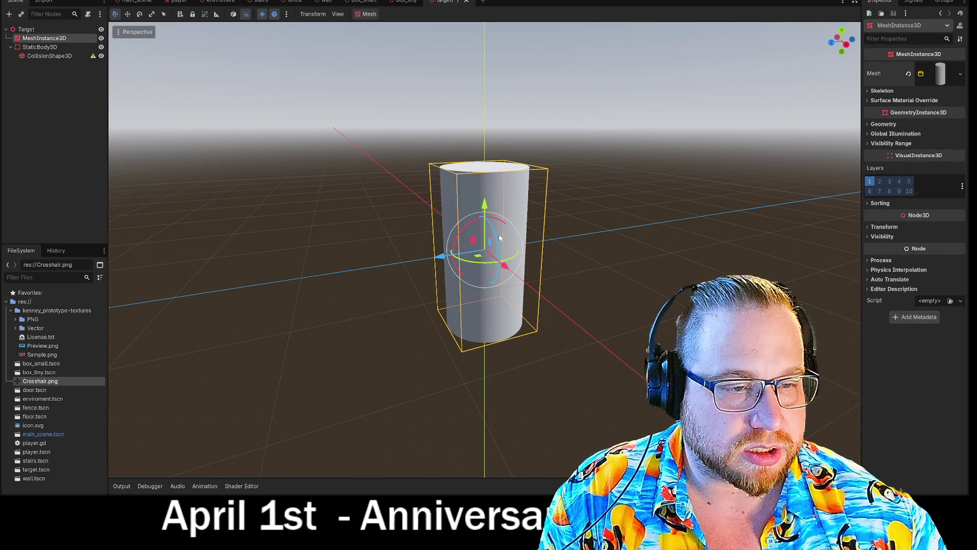
pyautogui.moveTo(490, 219)
pyautogui.mouseDown()
pyautogui.moveTo(451, 255)
pyautogui.moveTo(448, 284)
pyautogui.moveTo(527, 262)
pyautogui.mouseUp()
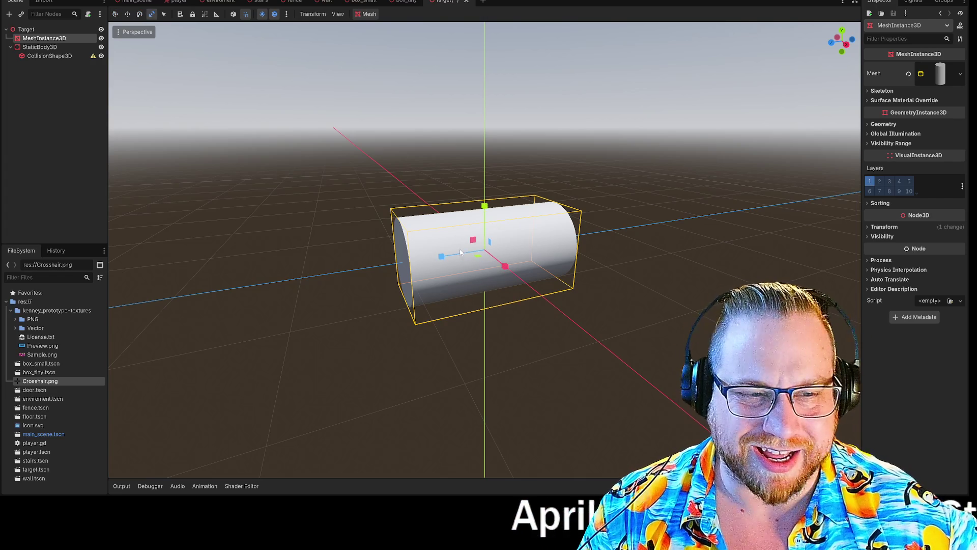
pyautogui.moveTo(443, 256); pyautogui.dragTo(499, 259)
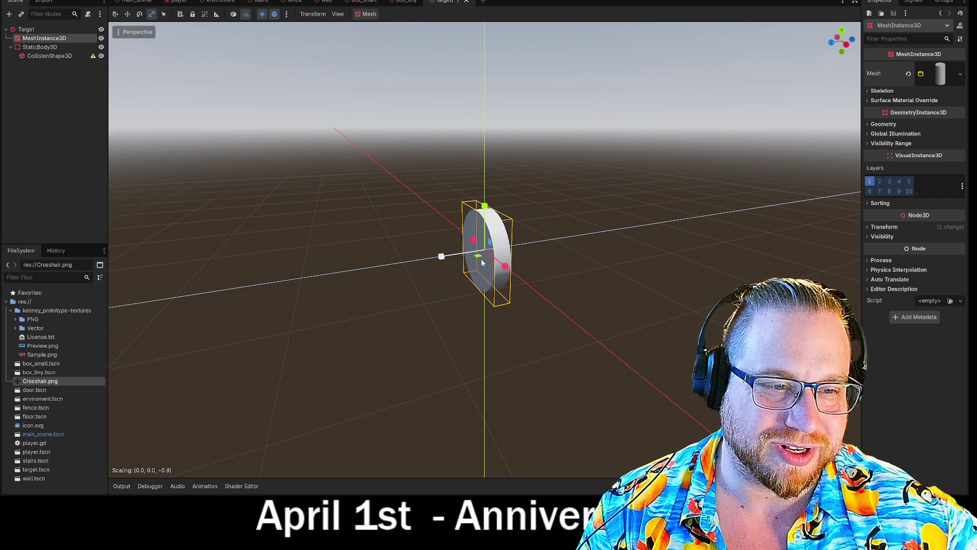
pyautogui.click(628, 364)
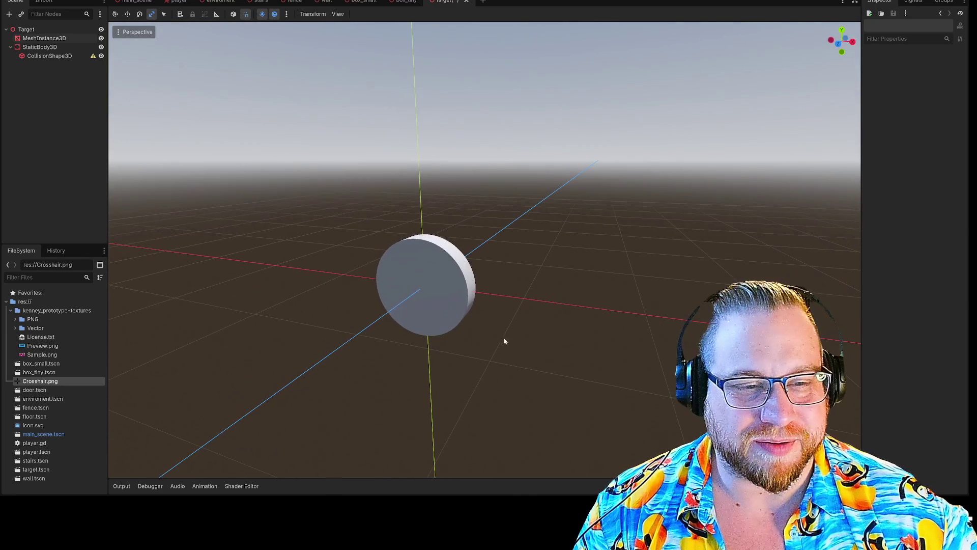
pyautogui.click(424, 274)
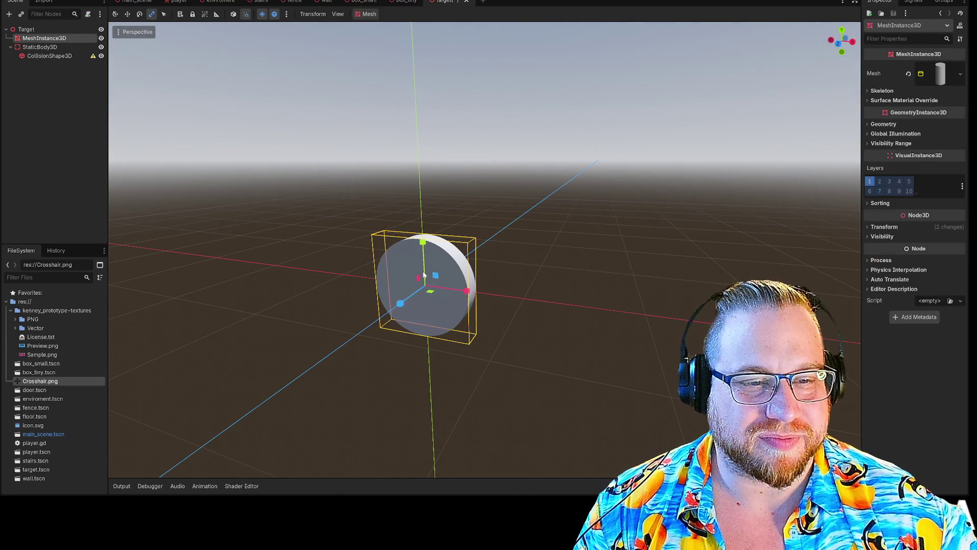
# Give CollisionShape3D a new CylinderShape3D, rotated and shortened to match the disc.
pyautogui.click(68, 56)
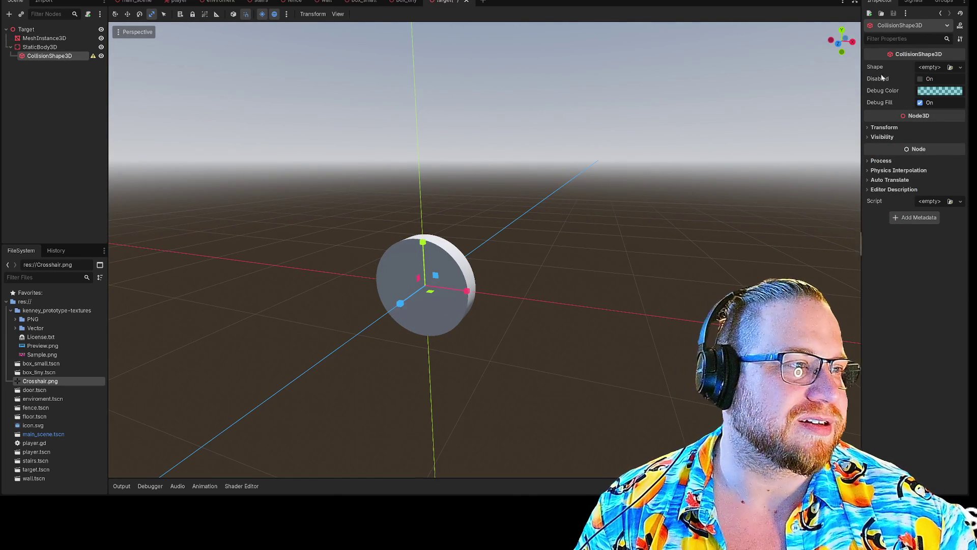
pyautogui.click(937, 68)
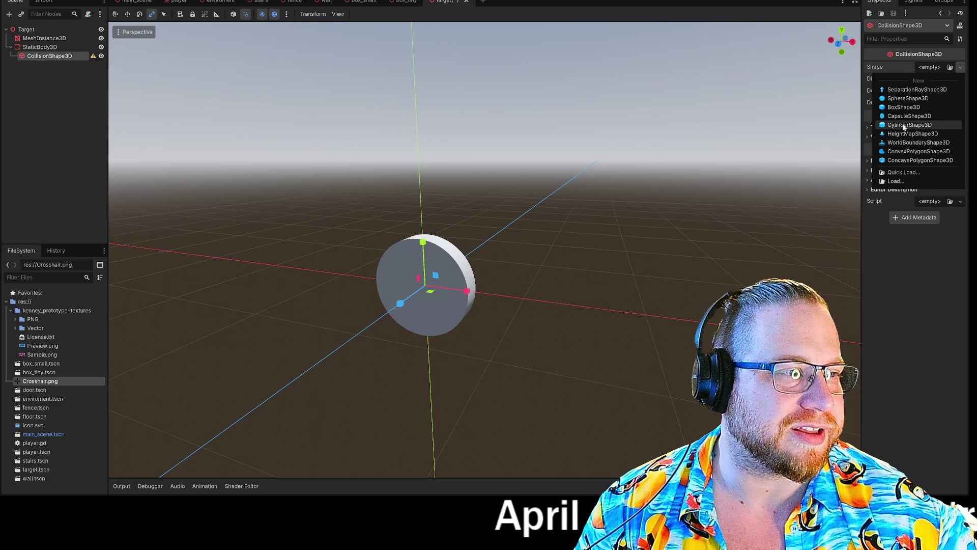
pyautogui.click(903, 125)
pyautogui.moveTo(540, 173); pyautogui.dragTo(582, 190)
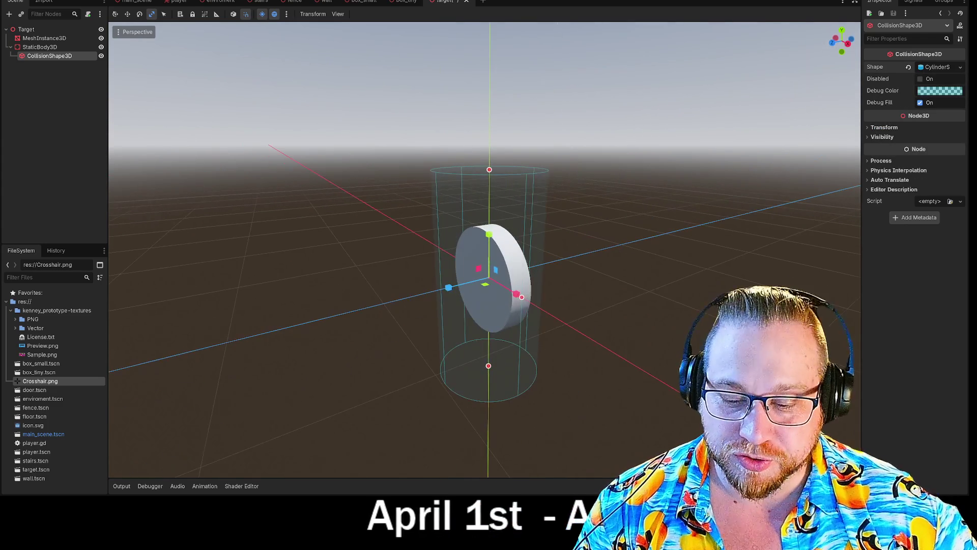
pyautogui.press('e')
pyautogui.moveTo(480, 251); pyautogui.dragTo(452, 288)
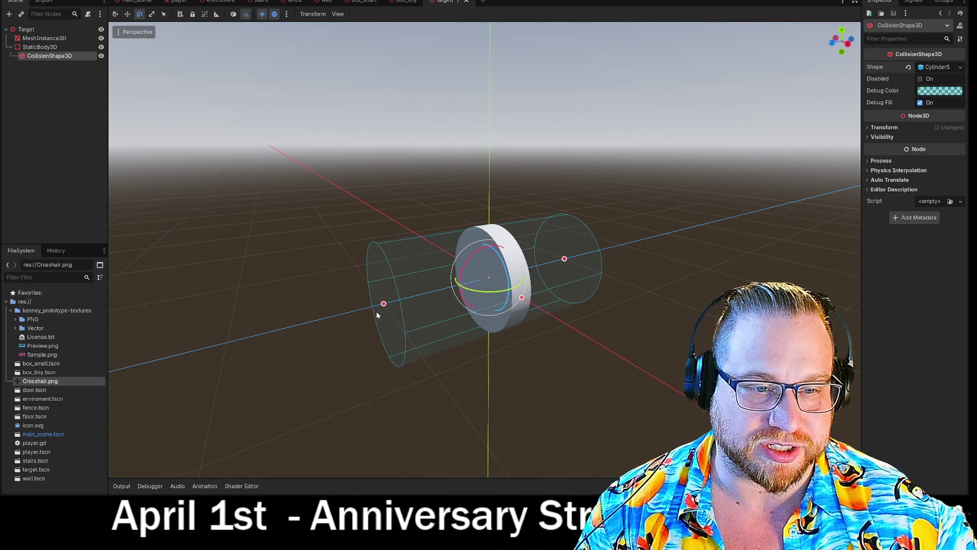
pyautogui.moveTo(383, 304)
pyautogui.mouseDown()
pyautogui.moveTo(467, 298)
pyautogui.moveTo(437, 301)
pyautogui.moveTo(459, 300)
pyautogui.mouseUp()
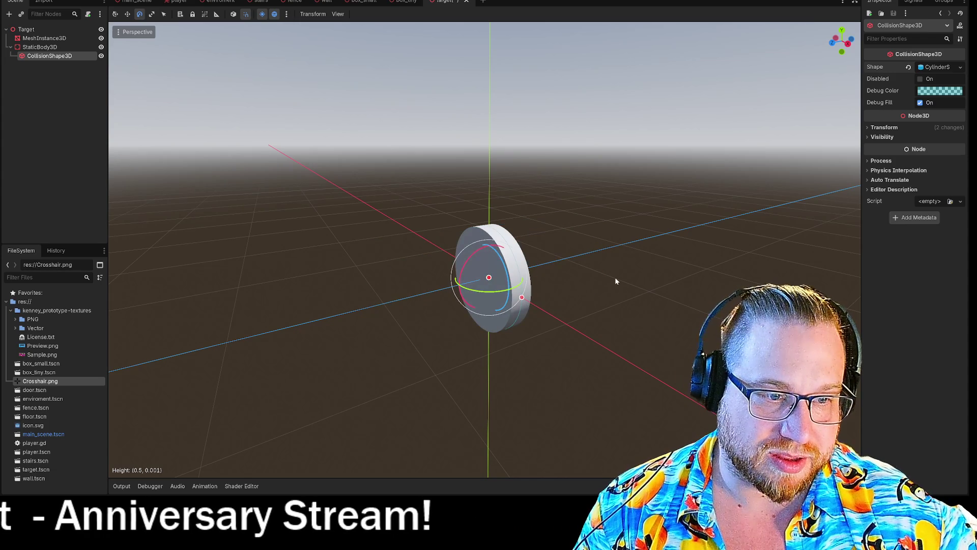
# Compare the collision shape's fit against the disc mesh, then bring up the scene's save options.
pyautogui.click(615, 279)
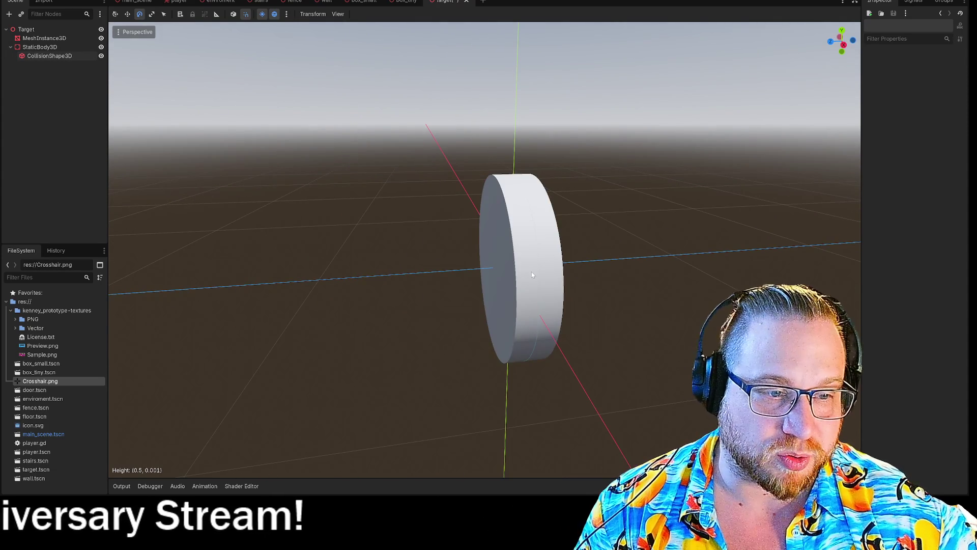
pyautogui.click(44, 38)
pyautogui.click(51, 57)
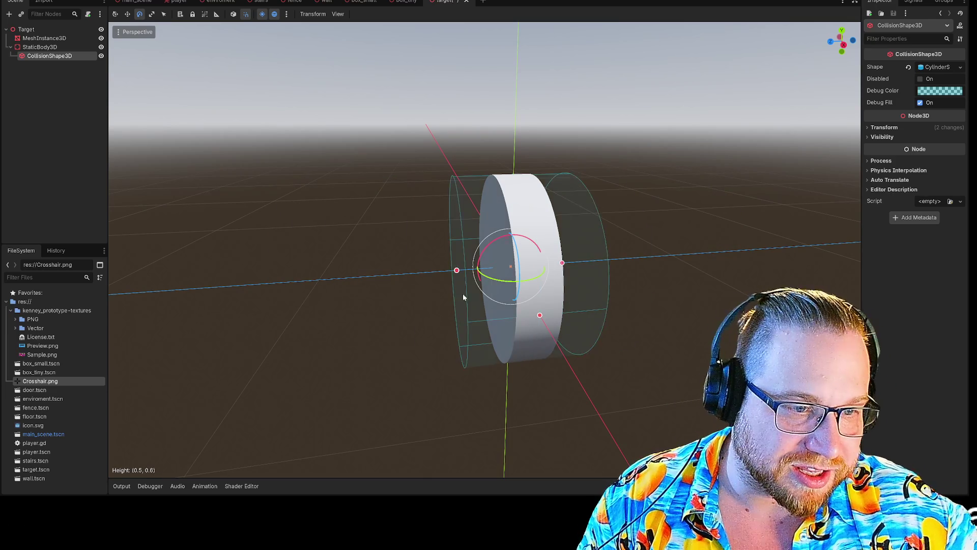
pyautogui.click(650, 296)
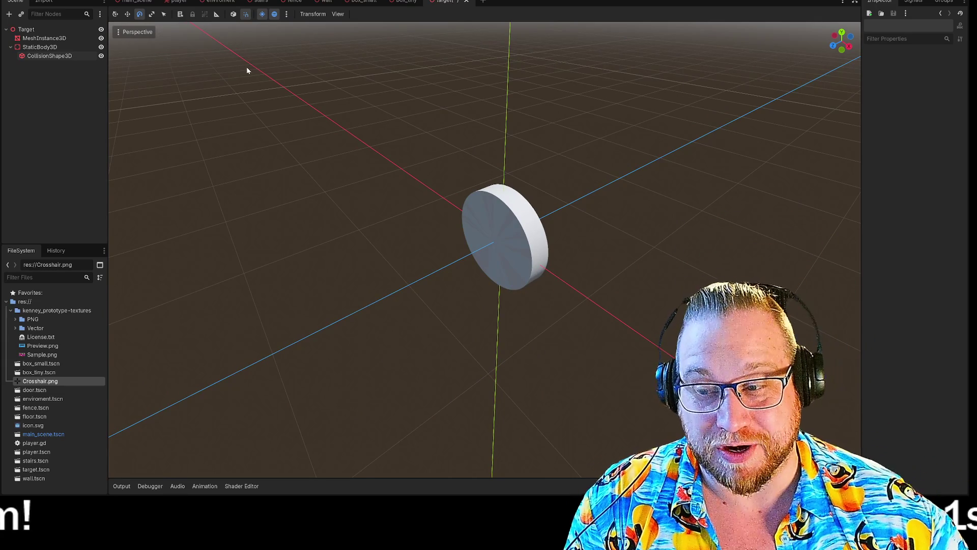
pyautogui.rightClick(452, 1)
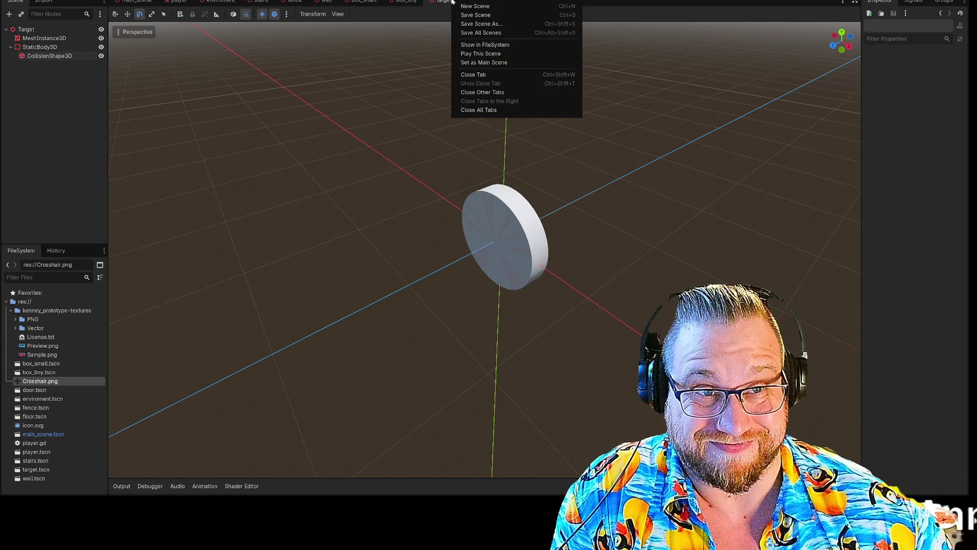
# Save the target scene, select the disc's MeshInstance3D, and scroll down to the texture folders.
pyautogui.click(475, 15)
pyautogui.moveTo(644, 149)
pyautogui.mouseDown()
pyautogui.moveTo(610, 155)
pyautogui.moveTo(631, 152)
pyautogui.mouseUp()
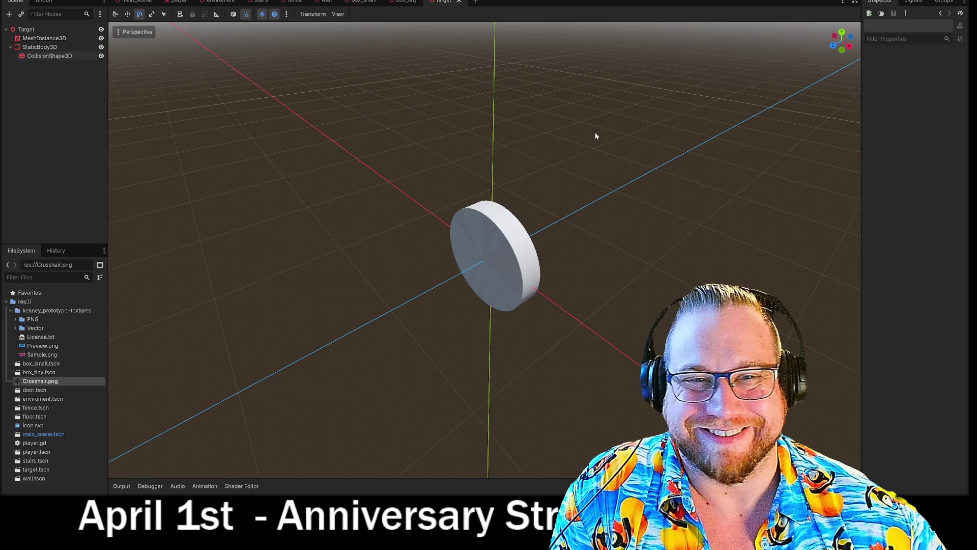
pyautogui.moveTo(595, 136)
pyautogui.mouseDown()
pyautogui.moveTo(565, 132)
pyautogui.moveTo(579, 120)
pyautogui.mouseUp()
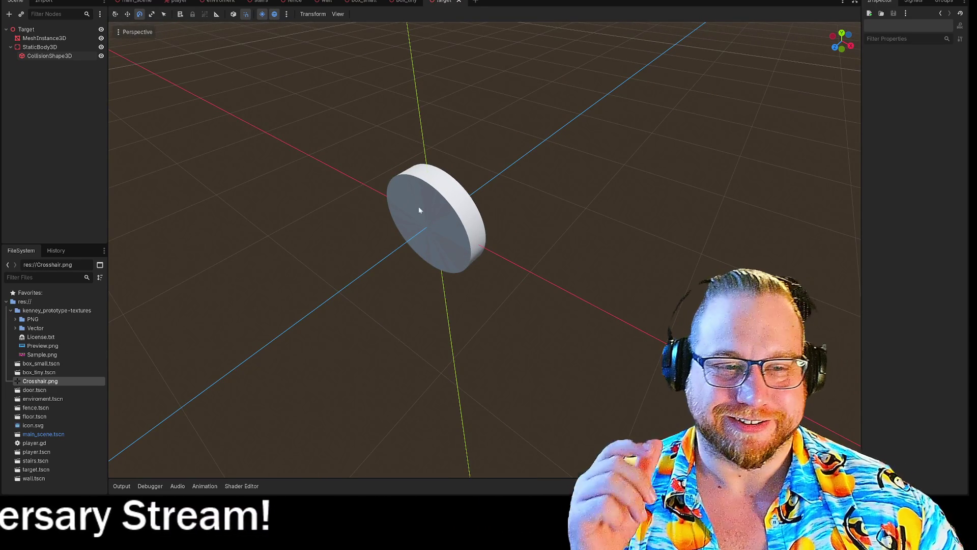
pyautogui.click(406, 208)
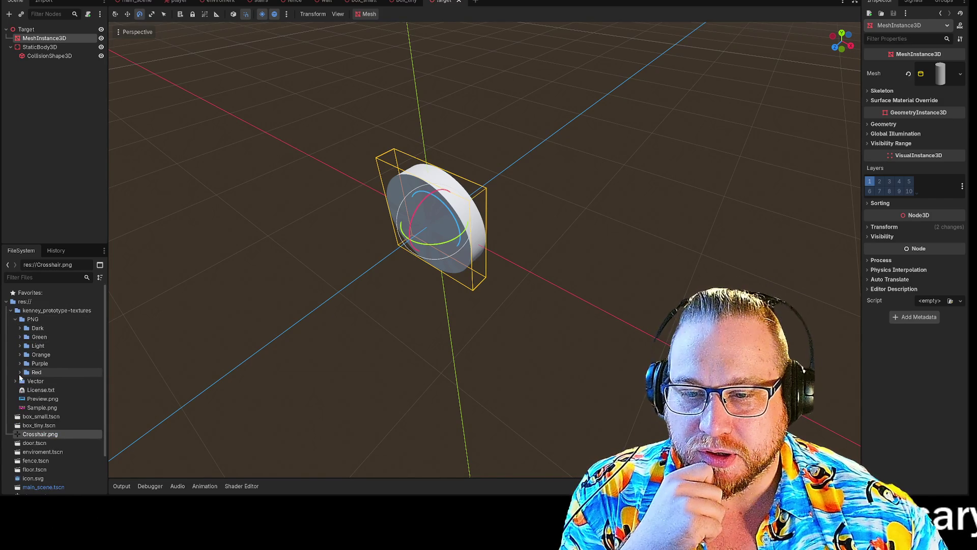
pyautogui.scroll(-3, 67, 397)
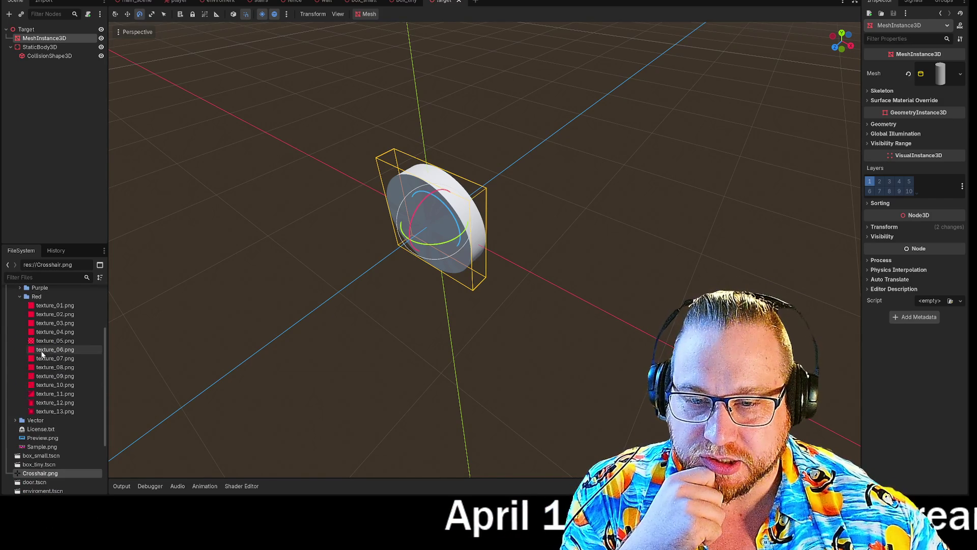
# Drop red texture_05.png, then texture_04.png, onto the disc and view it from front and side.
pyautogui.moveTo(64, 346); pyautogui.dragTo(430, 219)
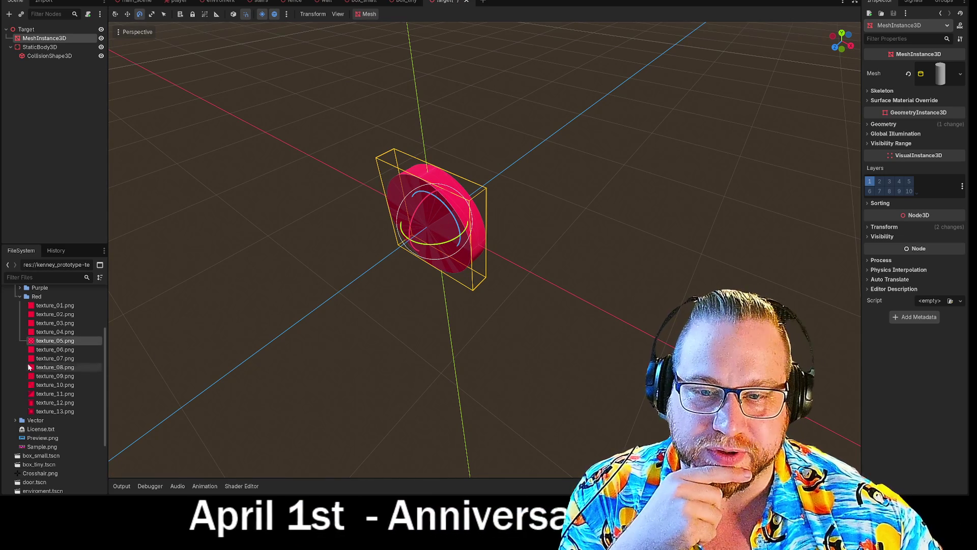
pyautogui.moveTo(55, 332)
pyautogui.mouseDown()
pyautogui.moveTo(272, 323)
pyautogui.moveTo(438, 215)
pyautogui.mouseUp()
pyautogui.scroll(6, 448, 221)
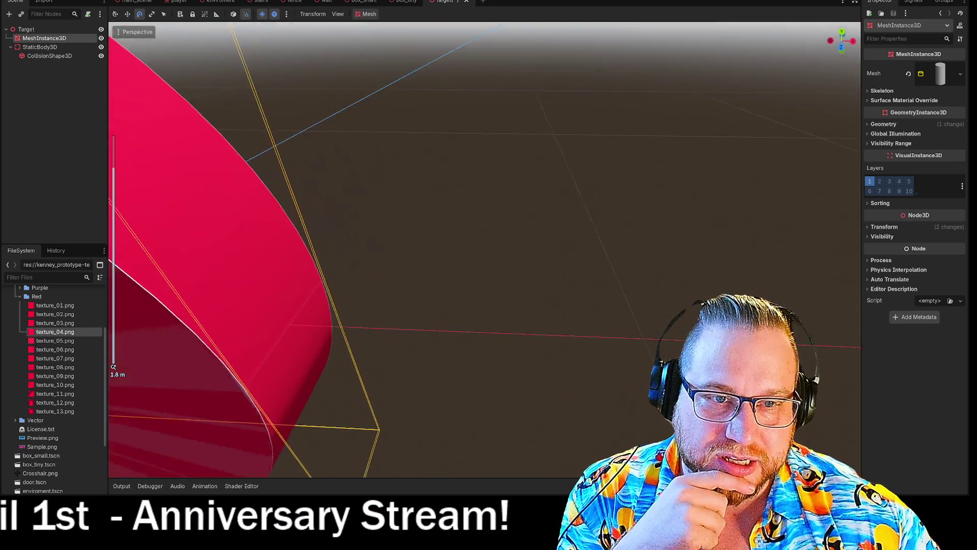
pyautogui.press('f')
pyautogui.press('KP_1')
pyautogui.press('KP_6')
pyautogui.press('KP_6')
pyautogui.press('KP_6')
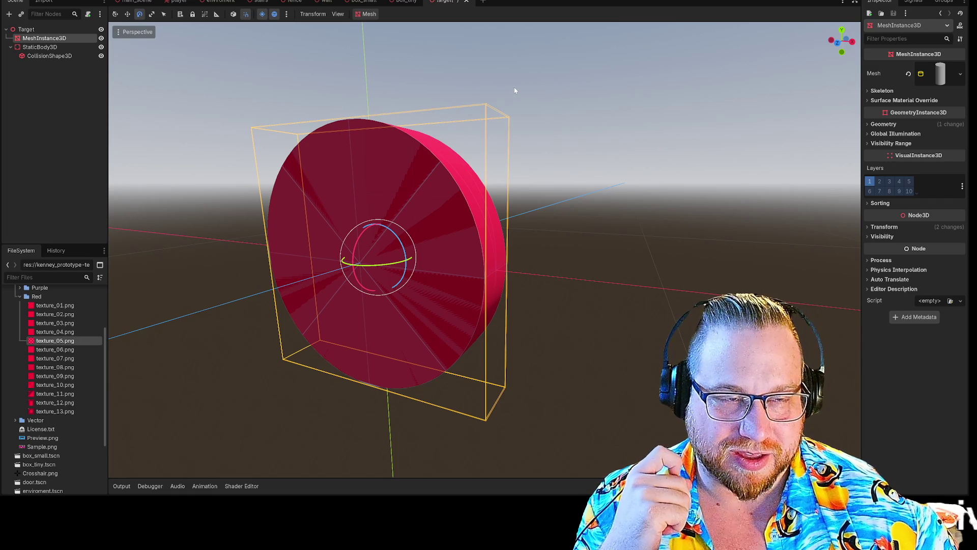
# Save the target scene and orbit the view to an angle on the disc.
pyautogui.rightClick(452, 2)
pyautogui.click(474, 18)
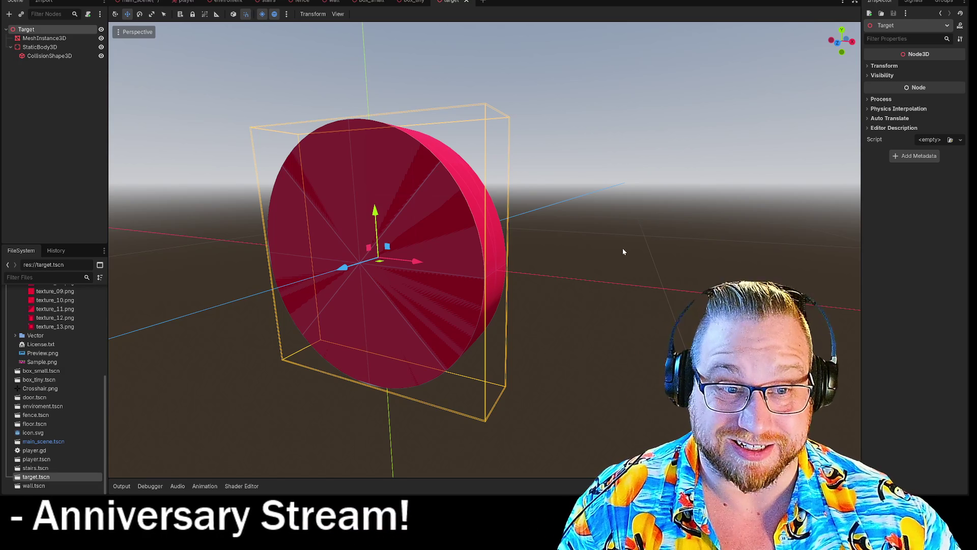
pyautogui.scroll(-5, 622, 248)
pyautogui.scroll(2, 485, 302)
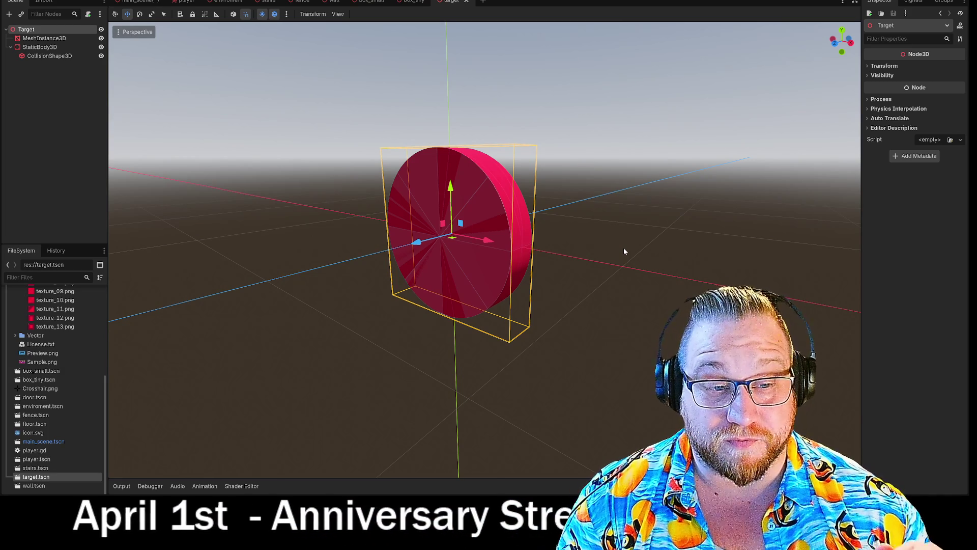
pyautogui.moveTo(624, 248); pyautogui.dragTo(758, 248)
pyautogui.moveTo(605, 264)
pyautogui.mouseDown()
pyautogui.moveTo(616, 264)
pyautogui.moveTo(605, 264)
pyautogui.mouseUp()
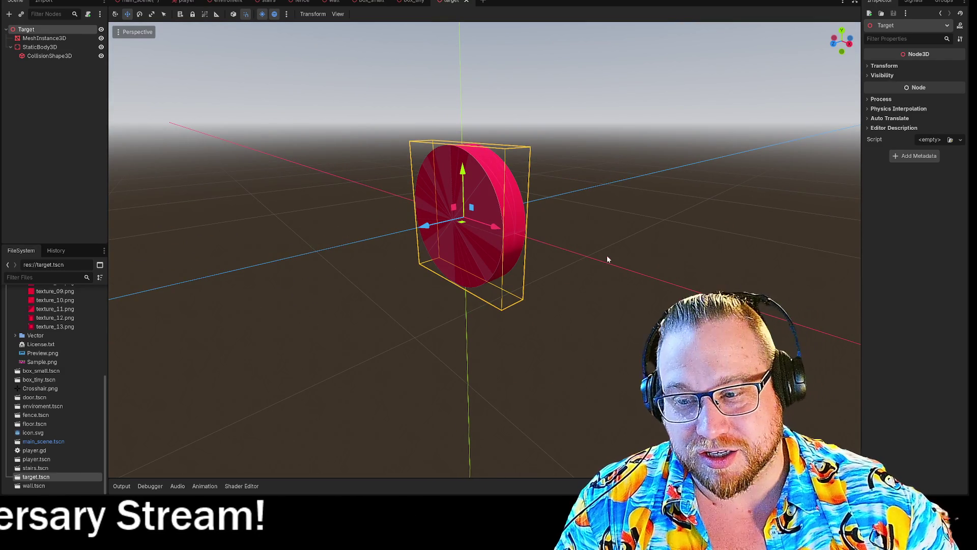
# Orbit and zoom around the target disc, then bring up the main scene's tab options.
pyautogui.rightClick(449, 5)
pyautogui.click(476, 21)
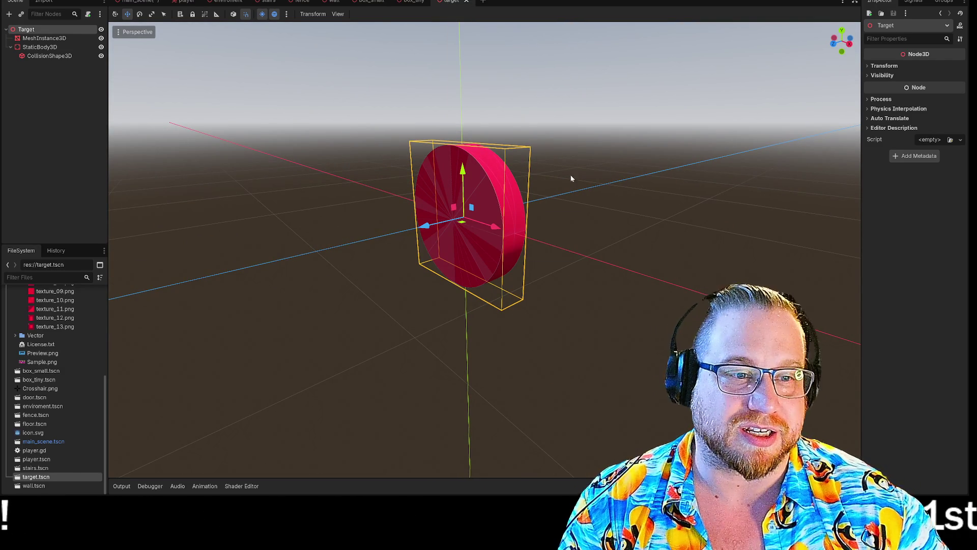
pyautogui.moveTo(598, 192)
pyautogui.mouseDown()
pyautogui.moveTo(593, 199)
pyautogui.moveTo(612, 208)
pyautogui.mouseUp()
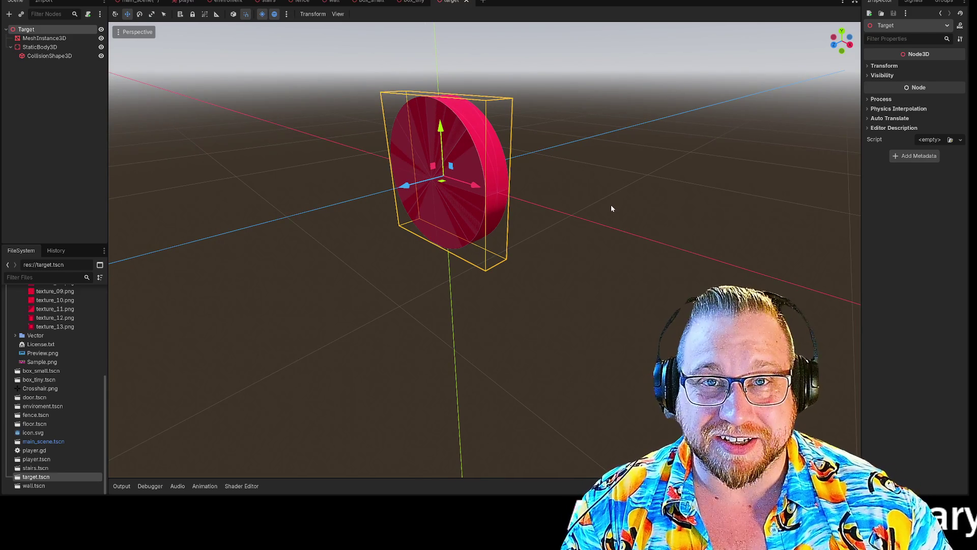
pyautogui.moveTo(612, 209); pyautogui.dragTo(602, 185)
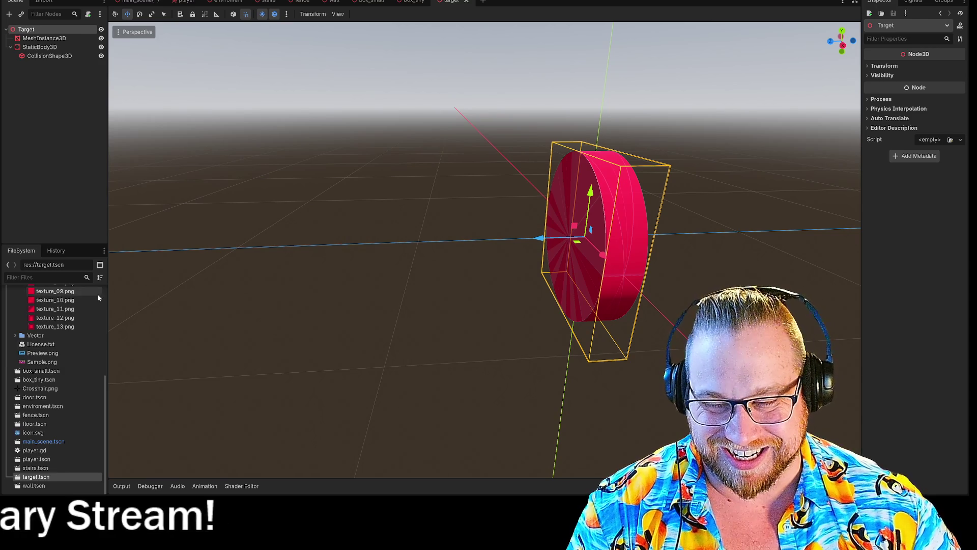
pyautogui.rightClick(130, 4)
# Save main_scene, then attach a new default target.gd script to the Target node.
pyautogui.click(163, 21)
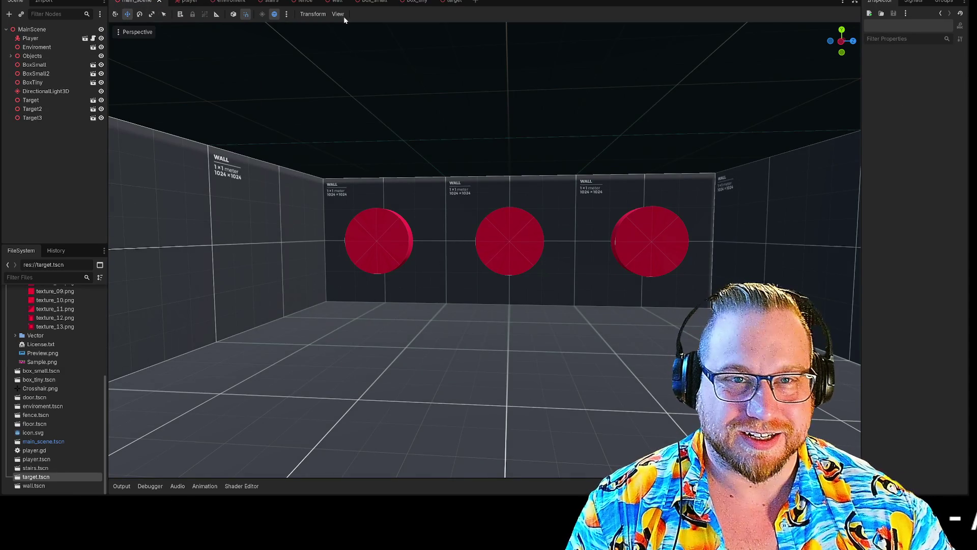
pyautogui.click(457, 3)
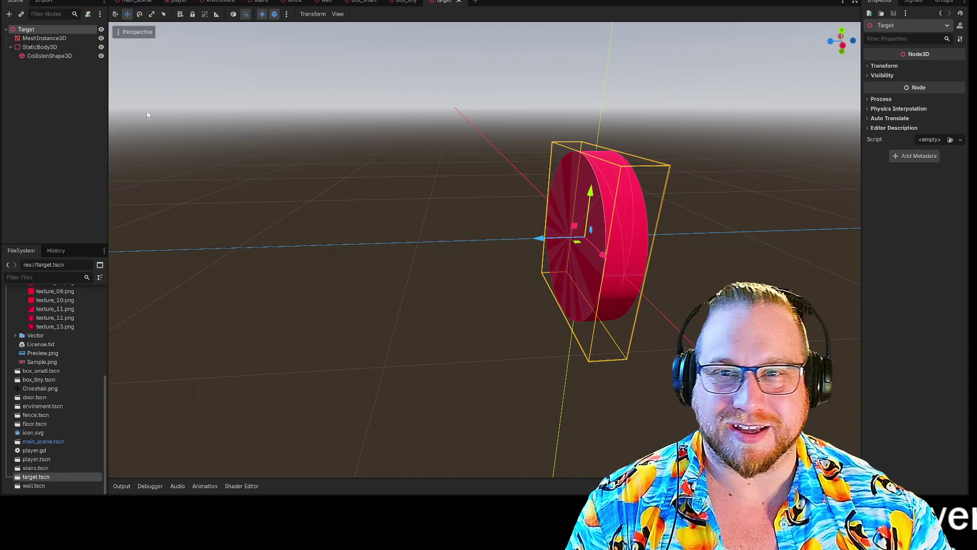
pyautogui.rightClick(60, 32)
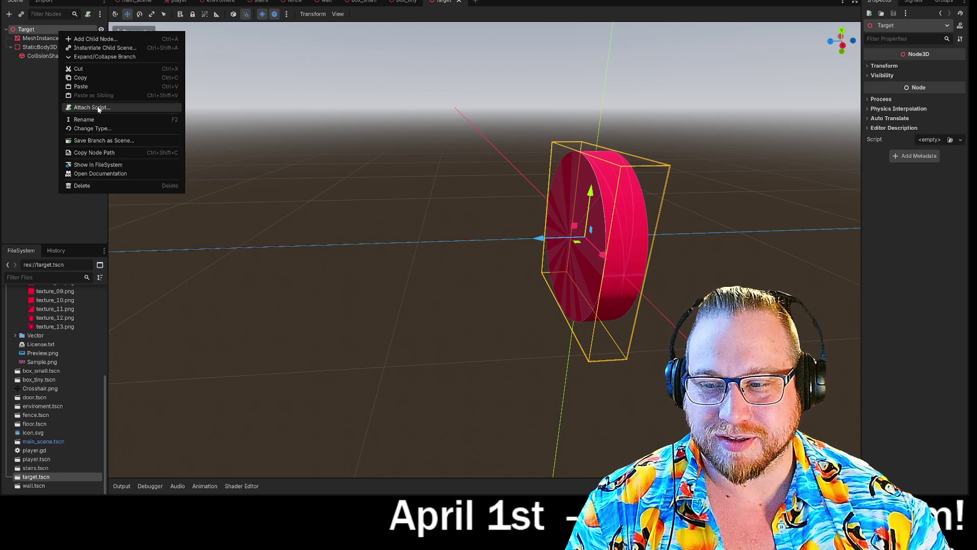
pyautogui.click(97, 108)
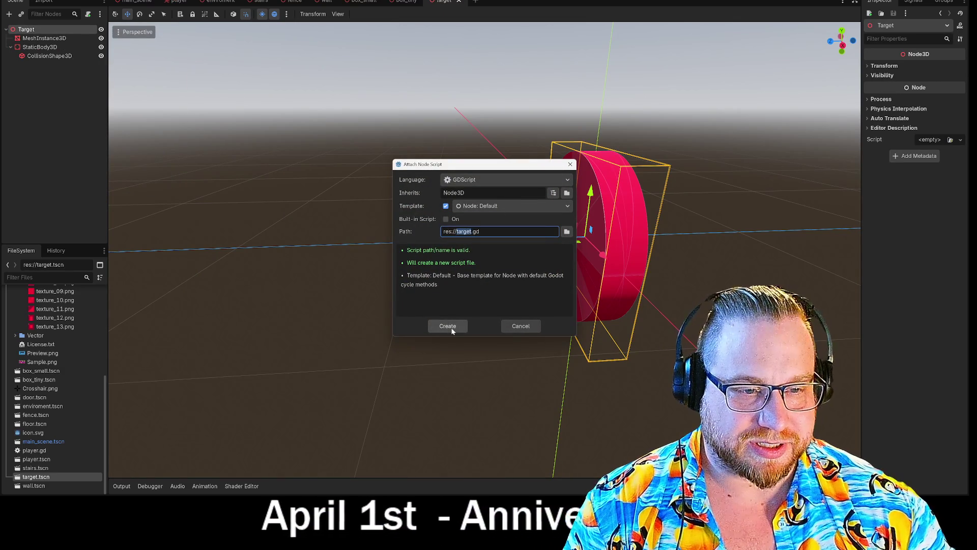
pyautogui.click(448, 325)
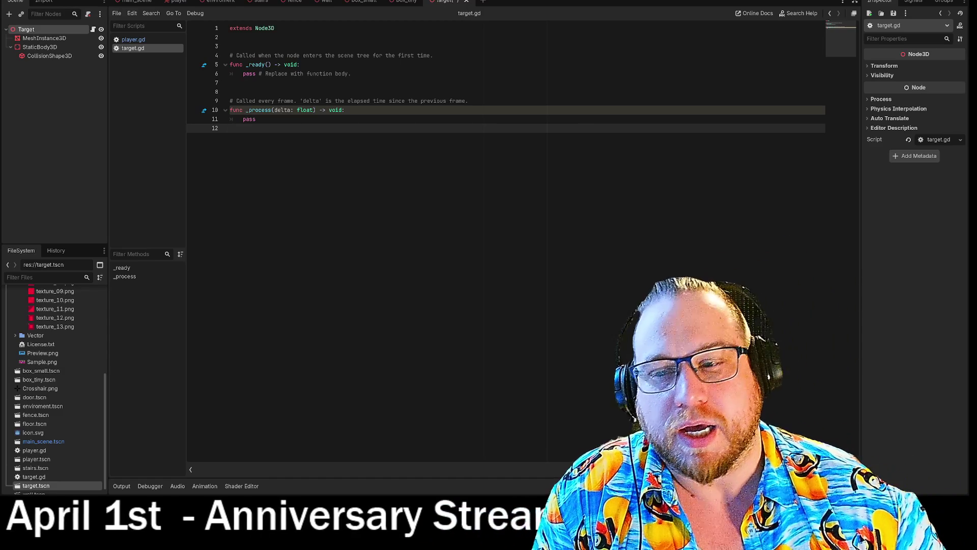
# Expand the Green texture folder and inspect MeshInstance3D's cylinder mesh, CollisionShape3D and StaticBody3D.
pyautogui.scroll(3, 87, 374)
pyautogui.scroll(5, 86, 376)
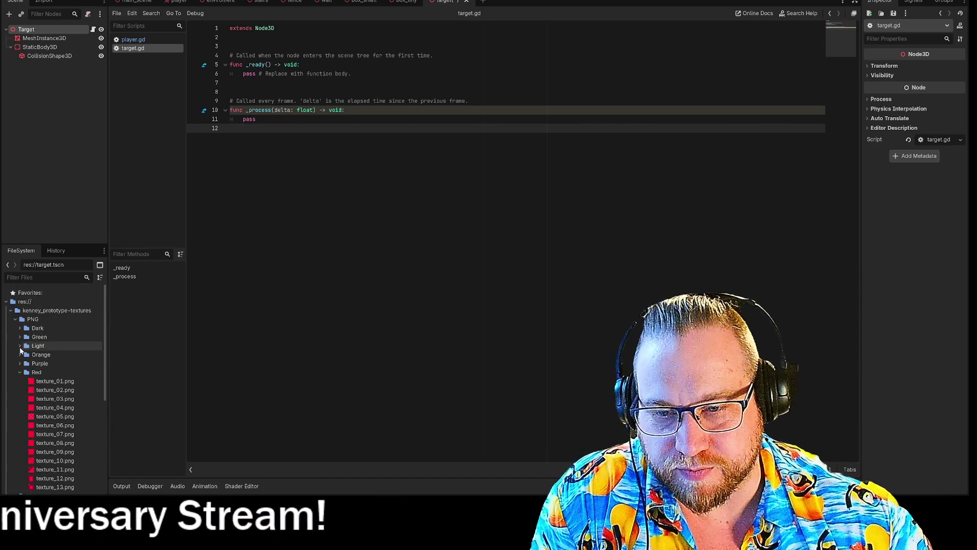
pyautogui.click(20, 337)
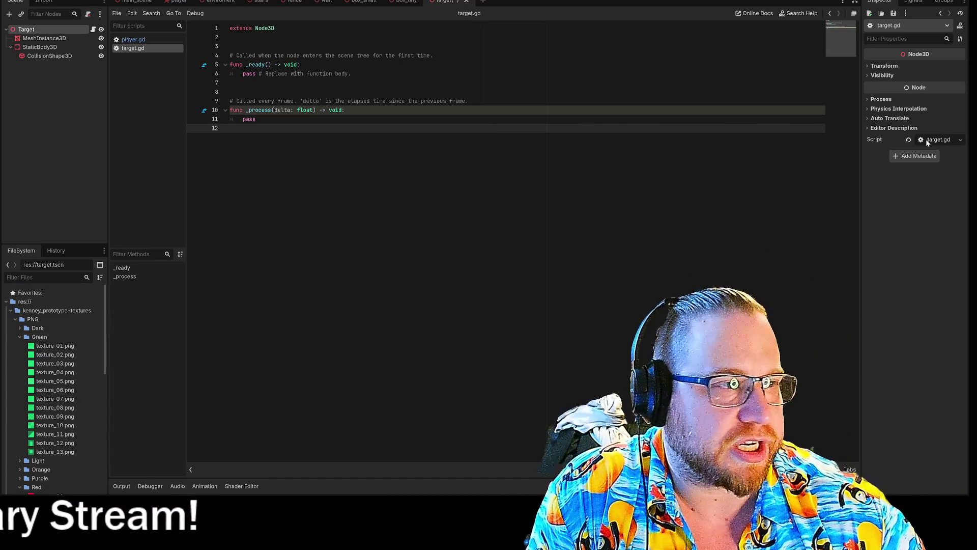
pyautogui.click(42, 40)
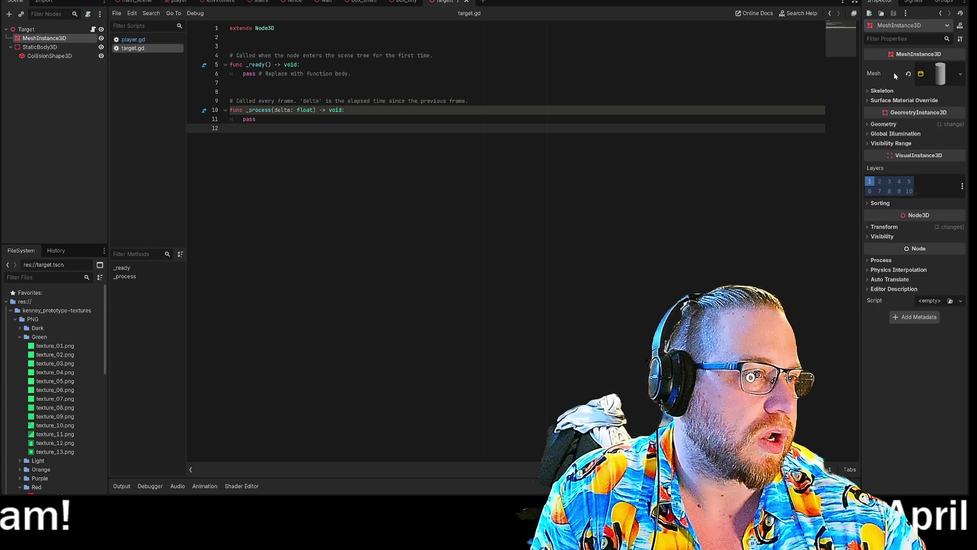
pyautogui.click(961, 75)
pyautogui.click(935, 77)
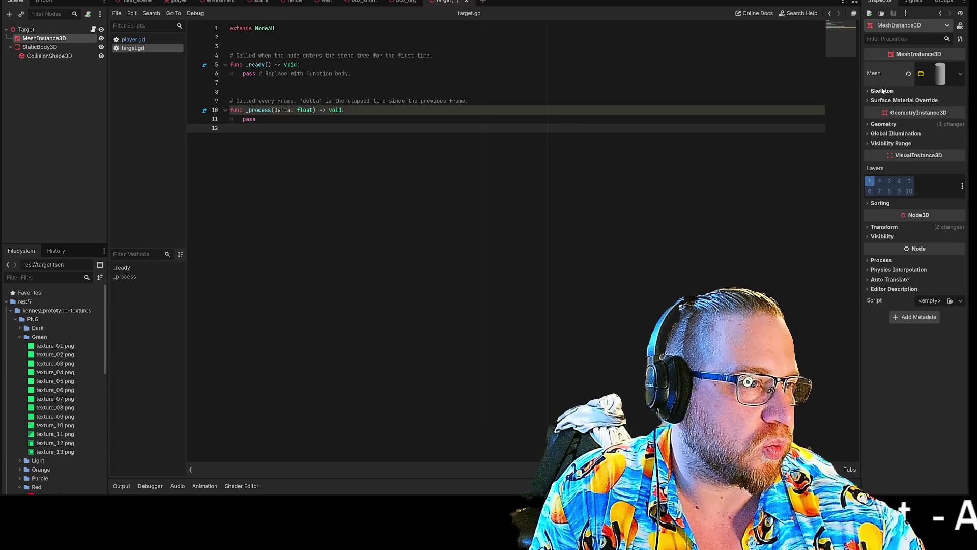
pyautogui.click(939, 77)
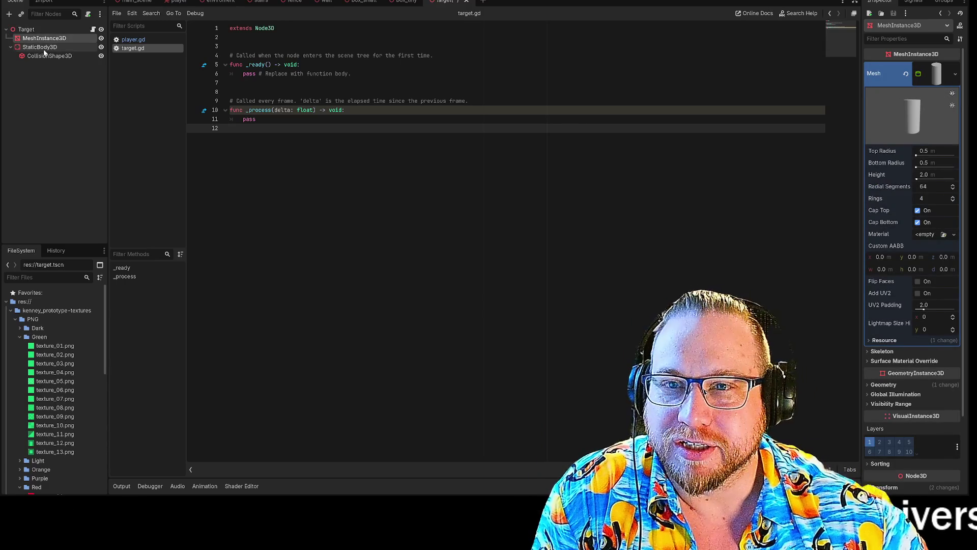
pyautogui.click(40, 57)
pyautogui.click(42, 48)
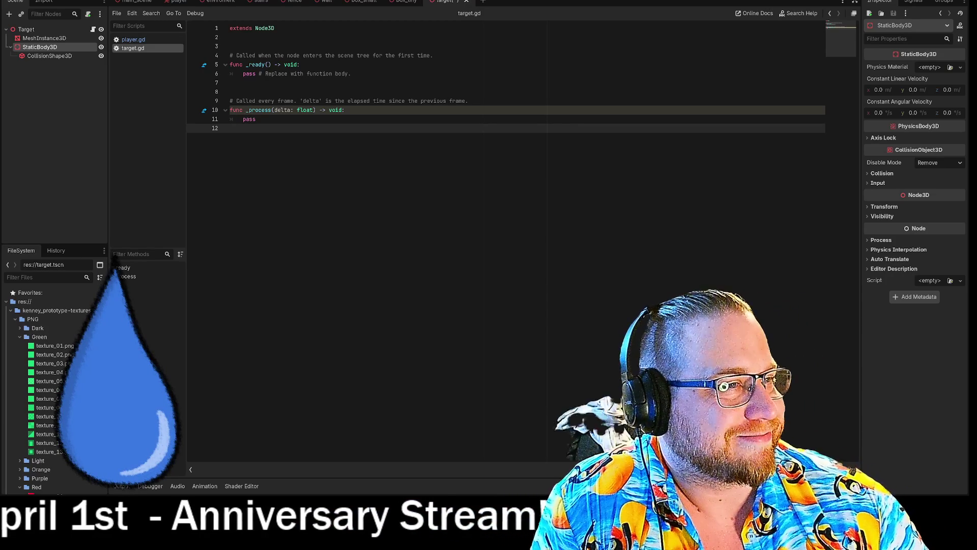
# Review CollisionShape3D and the Target root's Transform and Visibility properties.
pyautogui.click(51, 56)
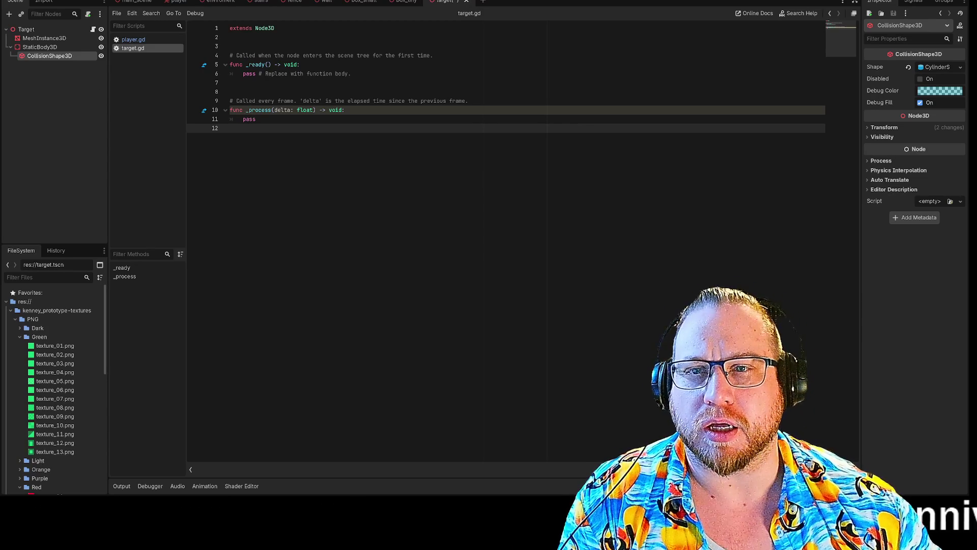
pyautogui.click(54, 31)
pyautogui.click(869, 66)
pyautogui.click(869, 66)
pyautogui.click(869, 76)
pyautogui.click(868, 74)
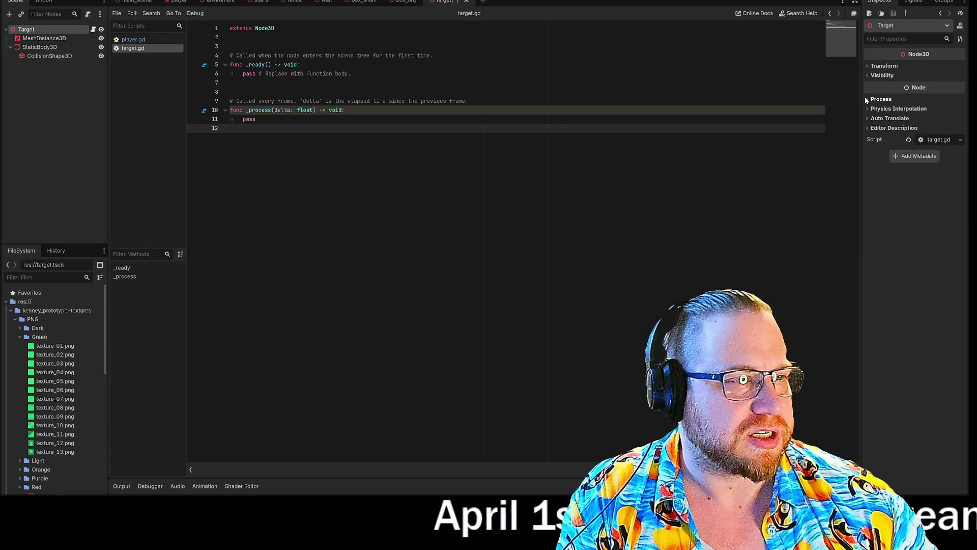
# Select MeshInstance3D, check its Surface Material Override slot, and re-expand the cylinder mesh.
pyautogui.click(76, 39)
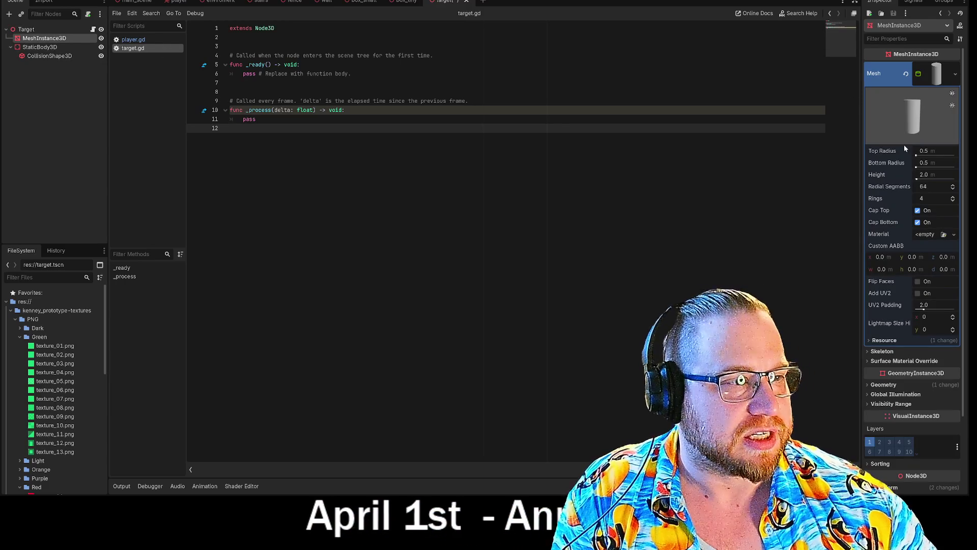
pyautogui.click(937, 73)
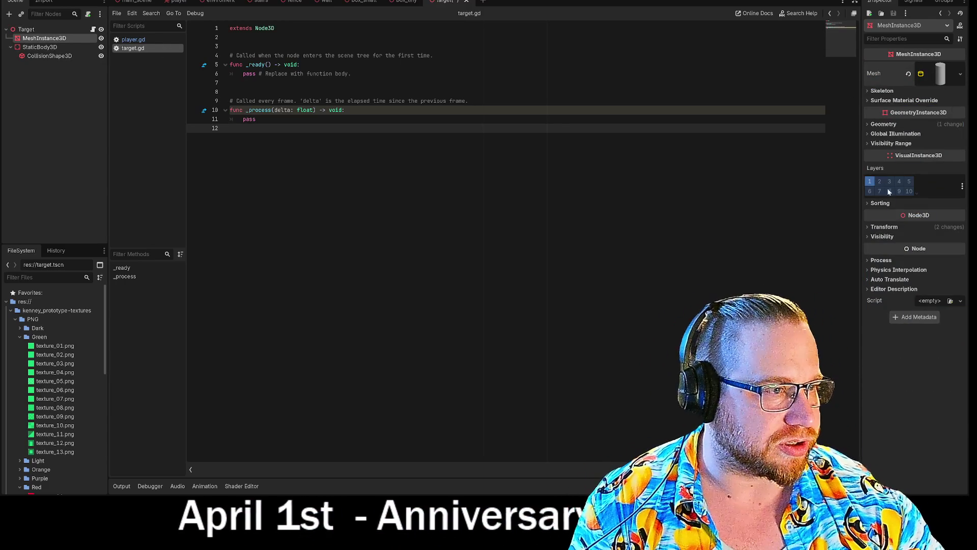
pyautogui.click(868, 100)
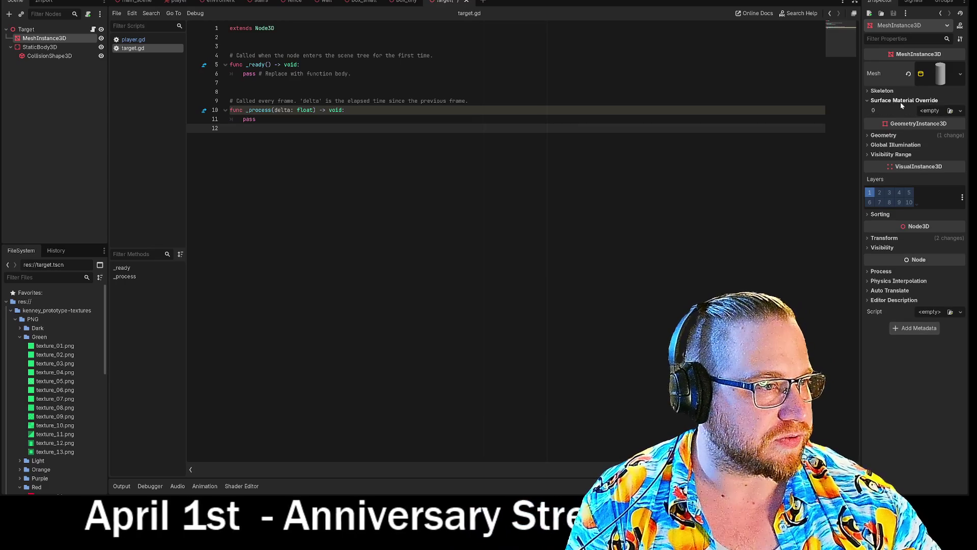
pyautogui.click(869, 100)
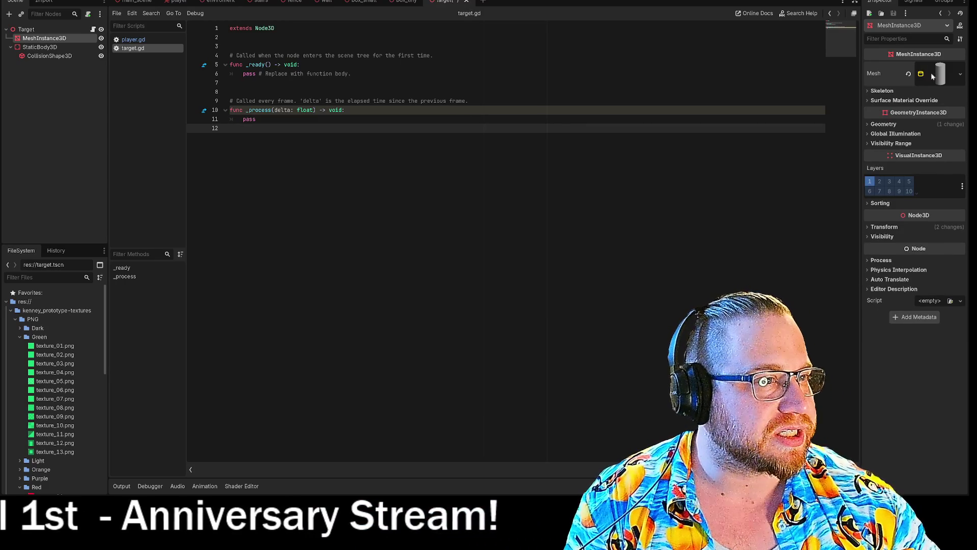
pyautogui.click(923, 75)
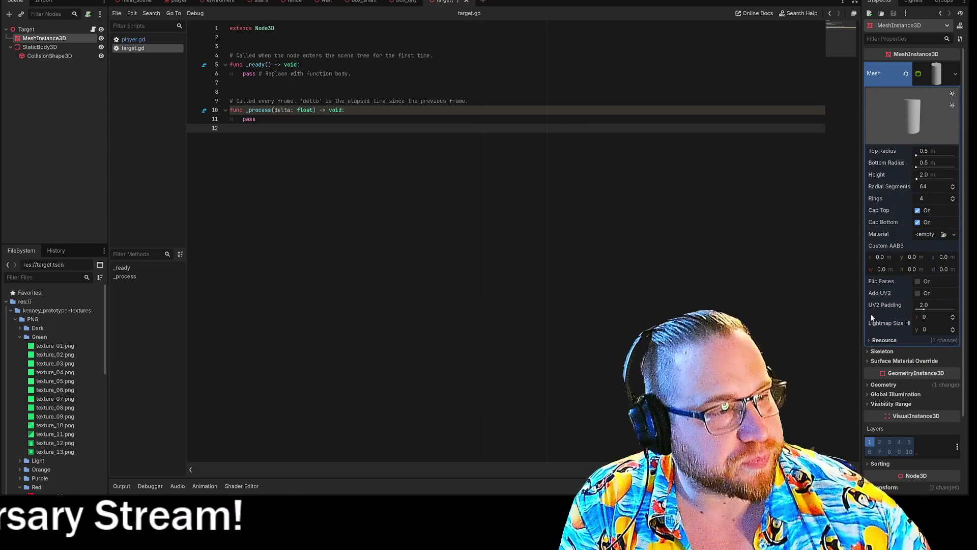
# Search Quick Load for a saved cylinder material, find none, and return to the 3D view.
pyautogui.click(926, 235)
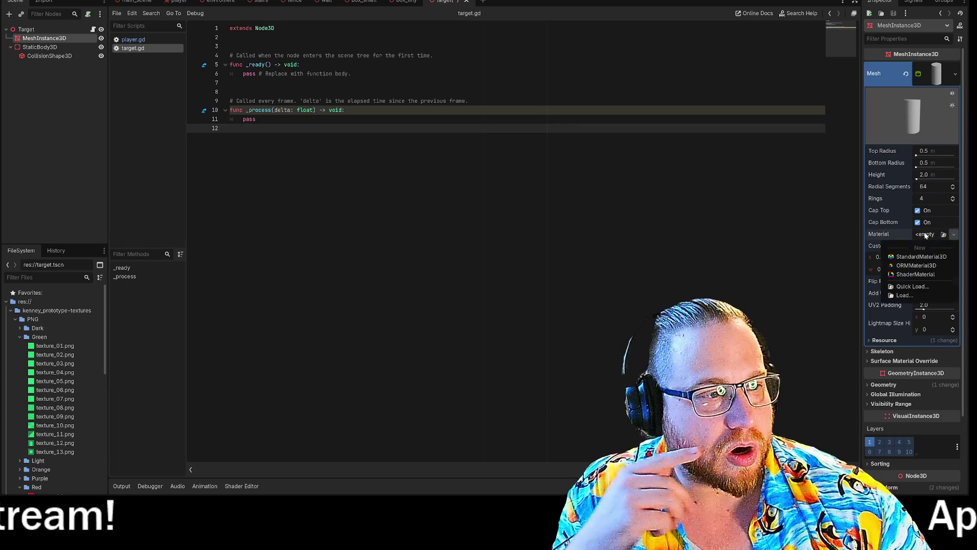
pyautogui.click(911, 287)
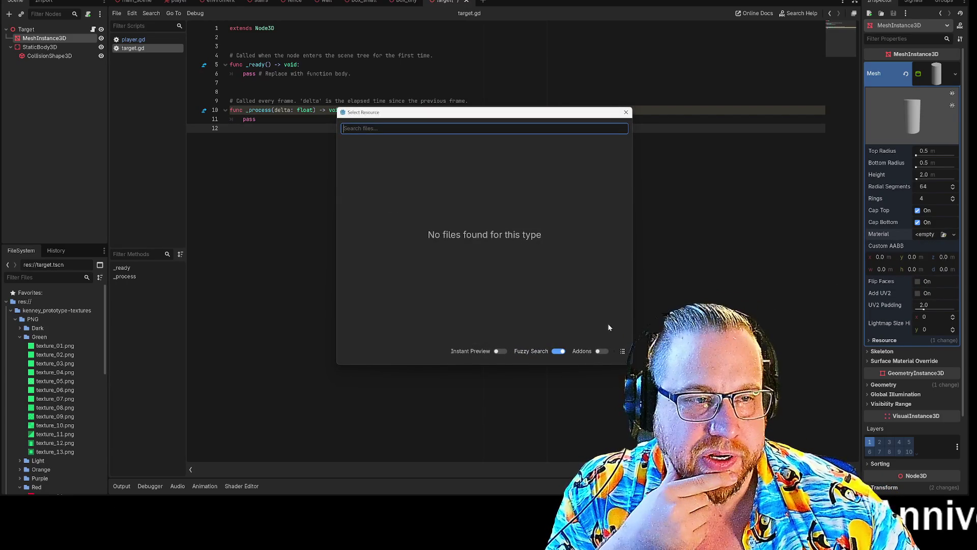
pyautogui.click(626, 113)
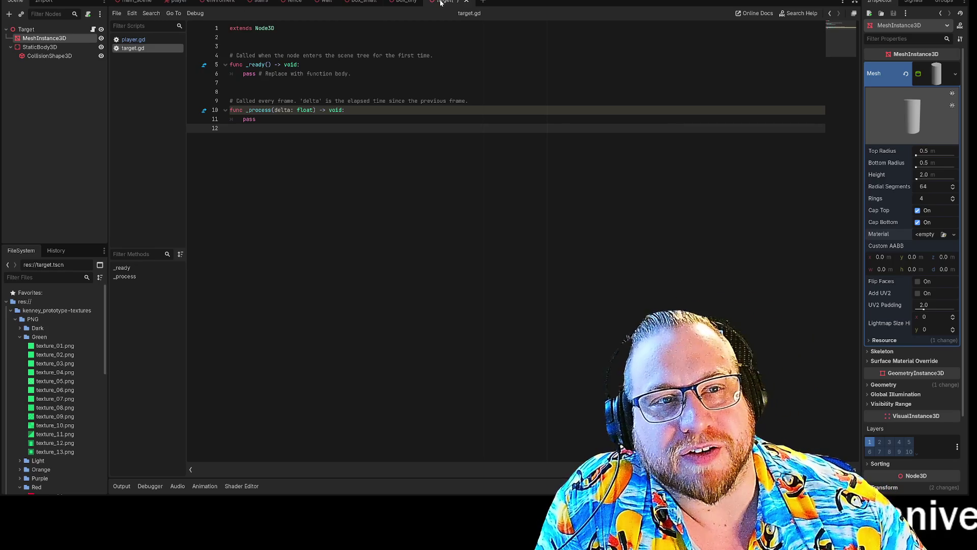
pyautogui.hotkey('ctrl', 'F2')
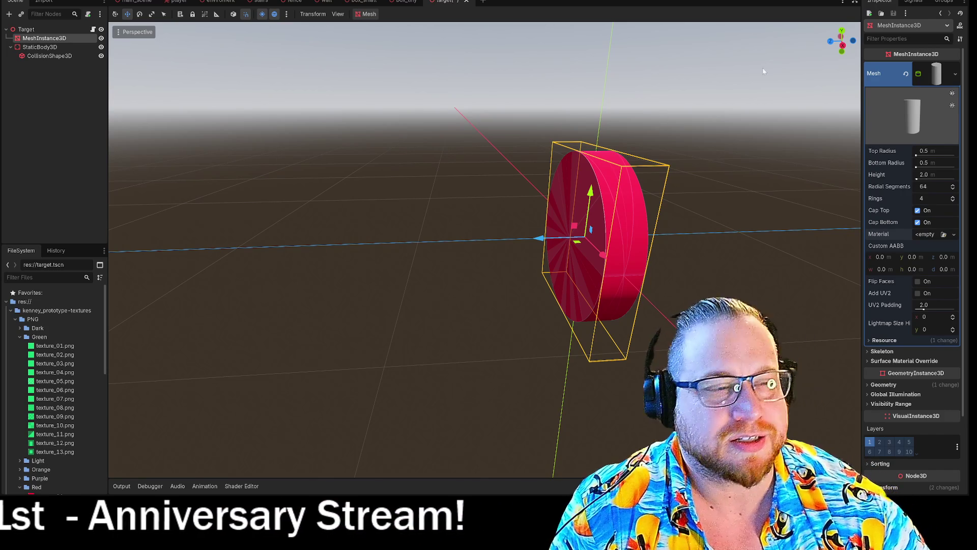
# Save the target scene and re-expand the cylinder mesh properties.
pyautogui.rightClick(442, 4)
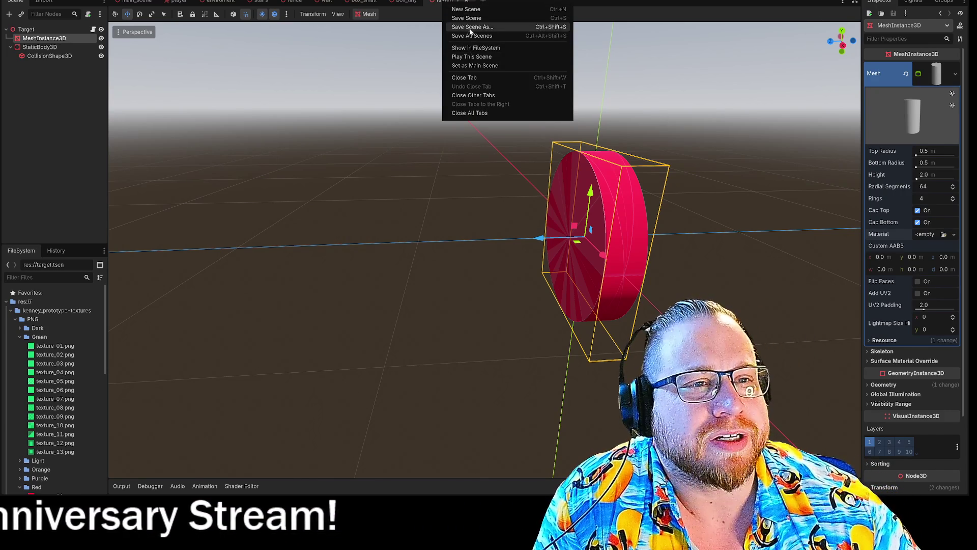
pyautogui.click(472, 20)
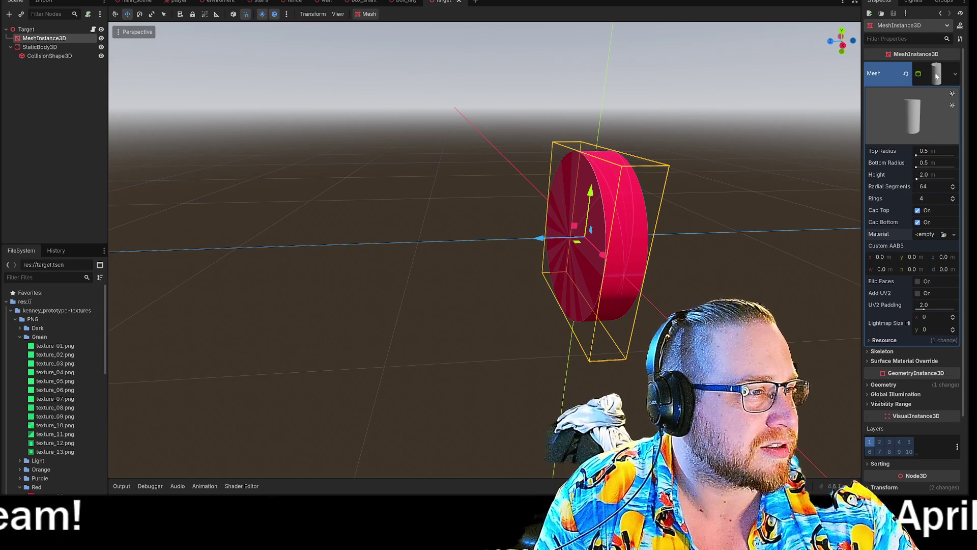
pyautogui.click(955, 75)
pyautogui.click(956, 74)
pyautogui.click(938, 76)
pyautogui.click(937, 77)
# Reveal the Surface Material Override slot and drop red texture_01.png onto the cylinder.
pyautogui.scroll(-3, 903, 182)
pyautogui.scroll(3, 903, 182)
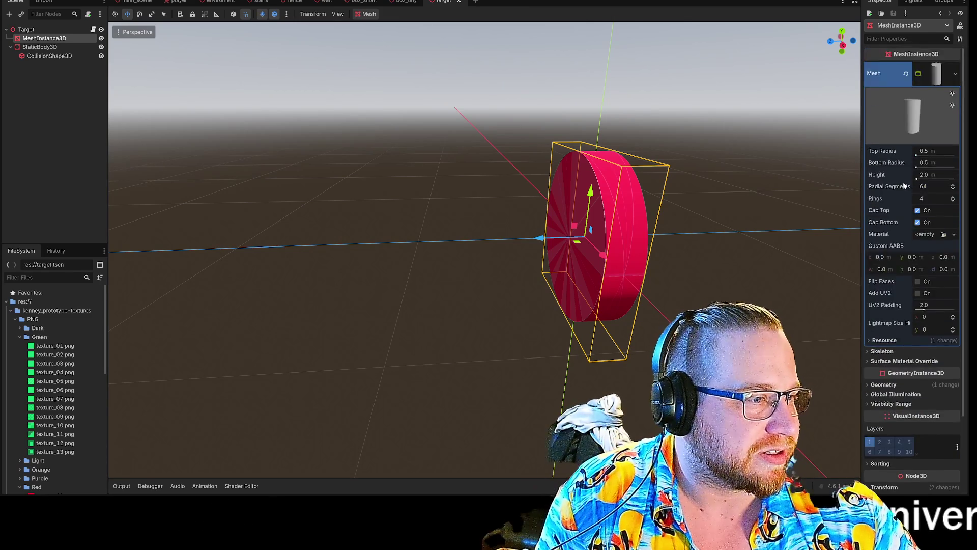
pyautogui.scroll(-3, 881, 261)
pyautogui.click(866, 268)
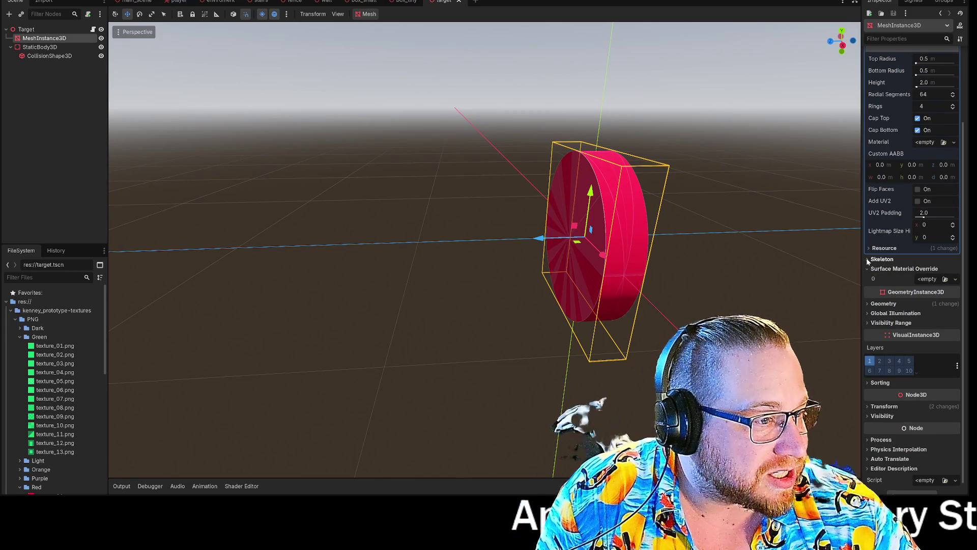
pyautogui.click(867, 260)
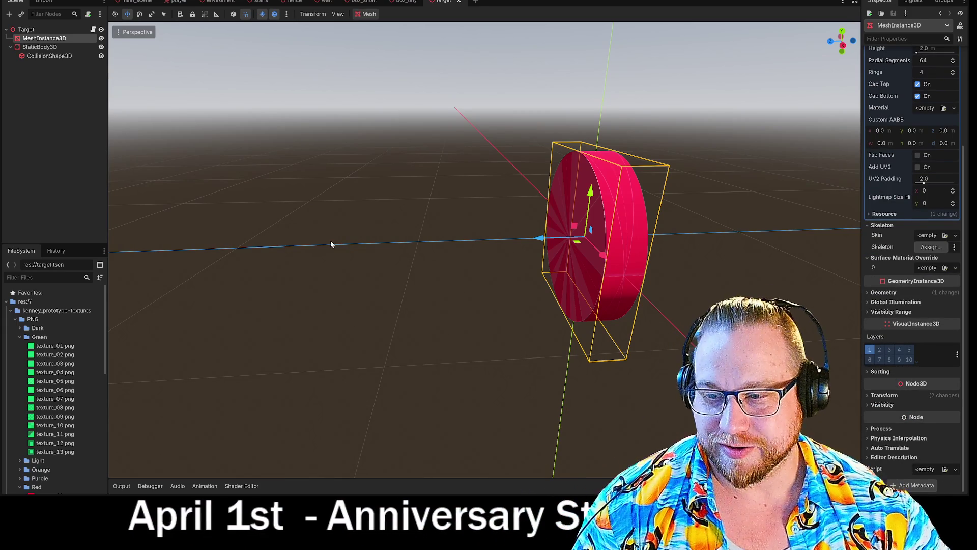
pyautogui.moveTo(335, 236)
pyautogui.mouseDown()
pyautogui.moveTo(351, 254)
pyautogui.moveTo(322, 233)
pyautogui.mouseUp()
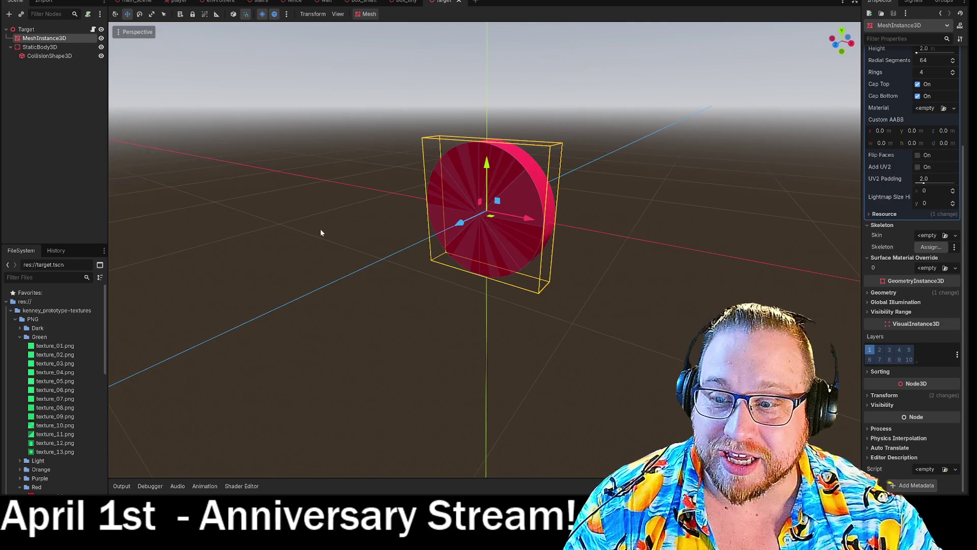
pyautogui.scroll(-6, 49, 356)
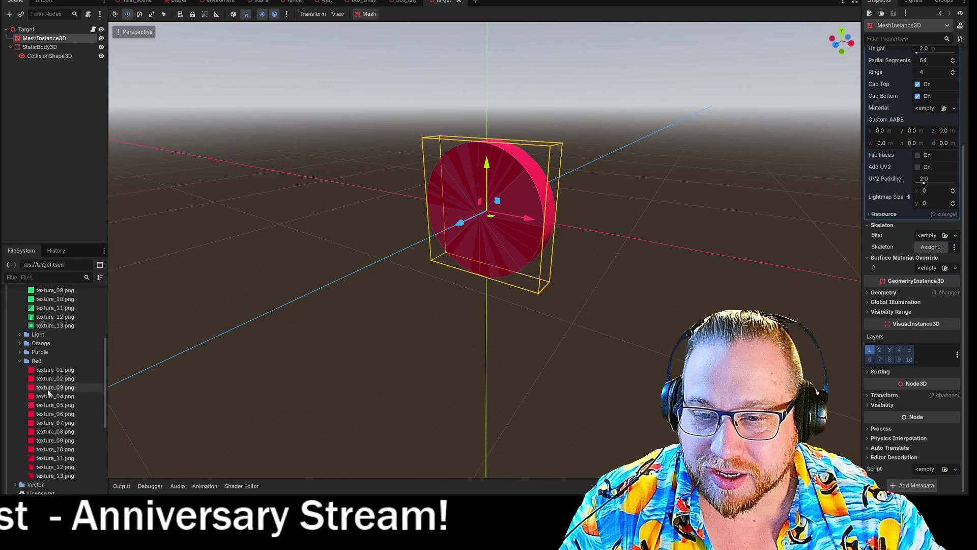
pyautogui.moveTo(51, 319)
pyautogui.mouseDown()
pyautogui.moveTo(321, 286)
pyautogui.moveTo(493, 225)
pyautogui.mouseUp()
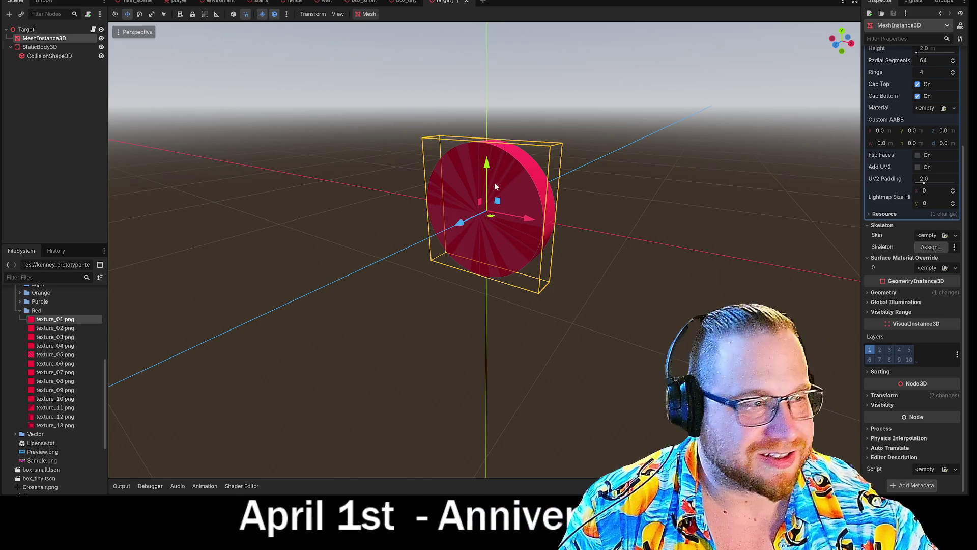
# Recreate the mesh as a new CylinderMesh with texture_01.png as its material.
pyautogui.scroll(5, 893, 107)
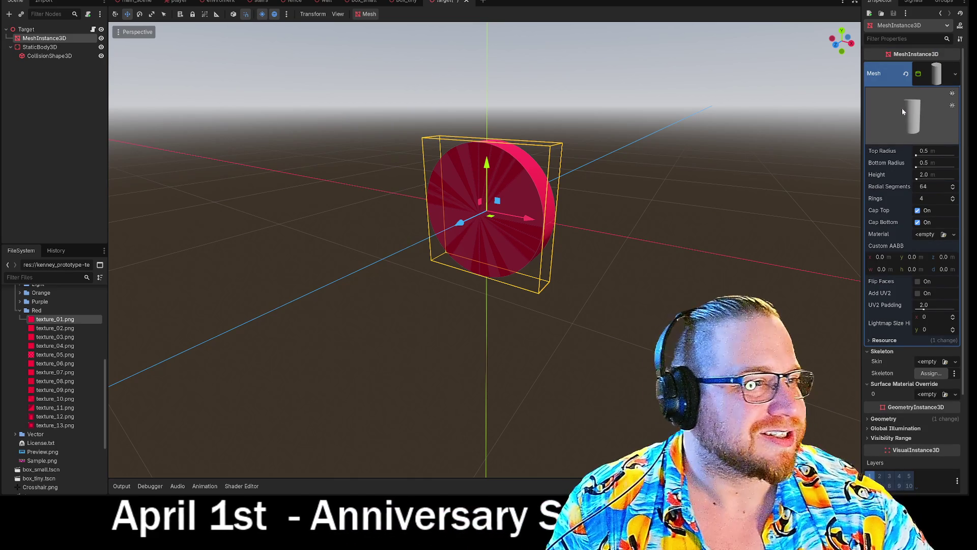
pyautogui.click(906, 73)
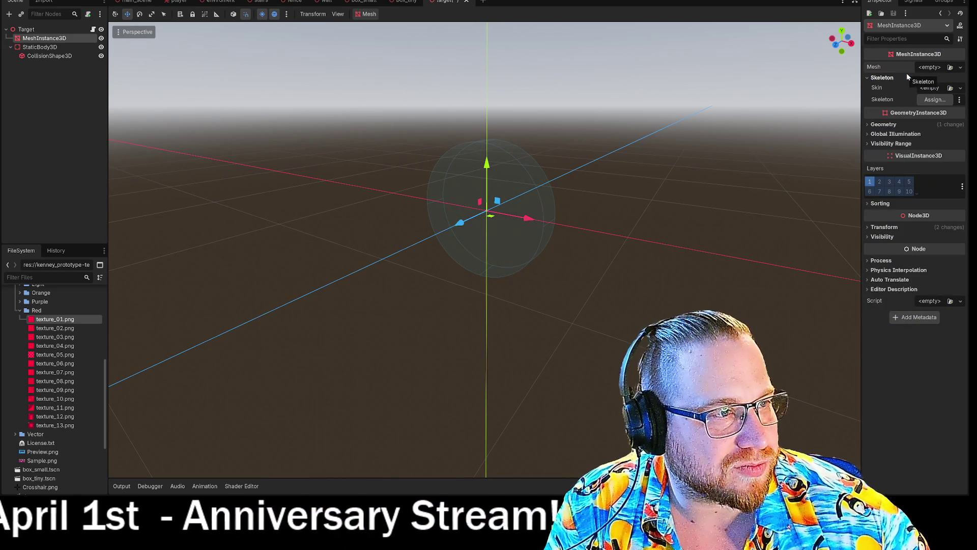
pyautogui.click(961, 67)
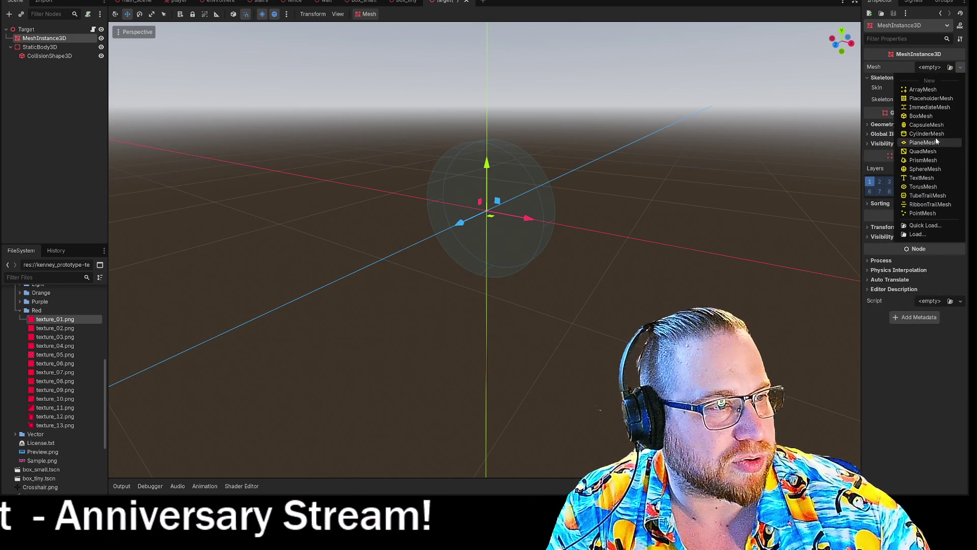
pyautogui.click(931, 133)
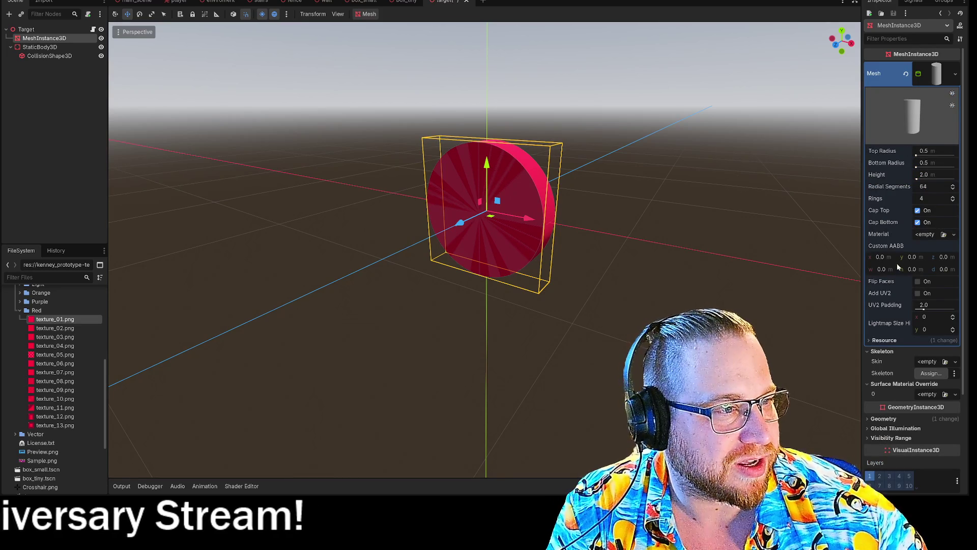
pyautogui.click(927, 235)
pyautogui.click(928, 235)
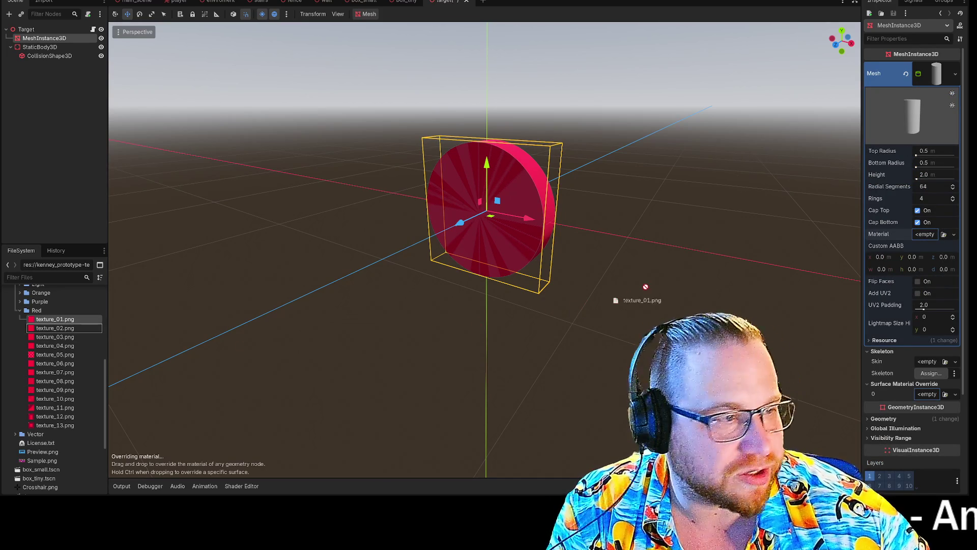
pyautogui.moveTo(922, 238); pyautogui.dragTo(924, 235)
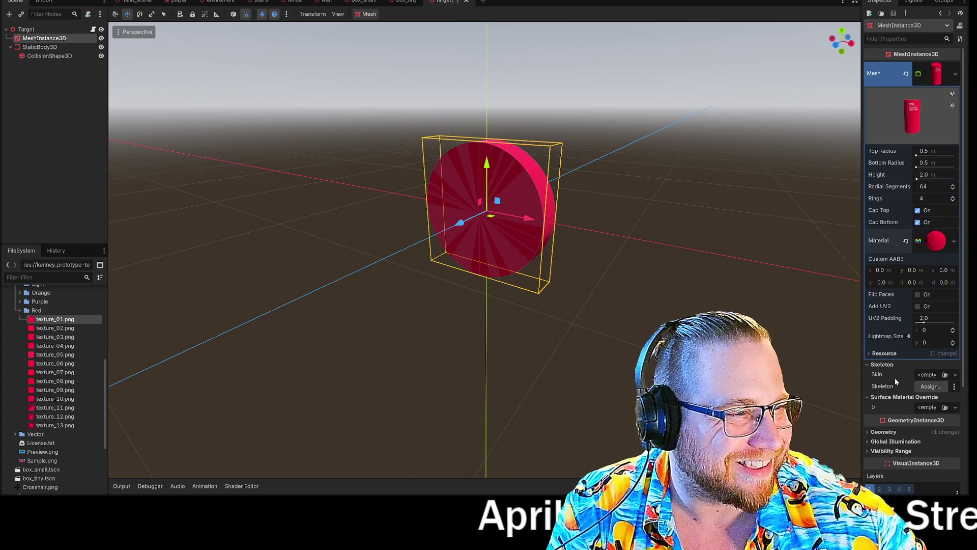
# Clear the Geometry material override and the mesh material, then open target.gd.
pyautogui.scroll(-3, 913, 278)
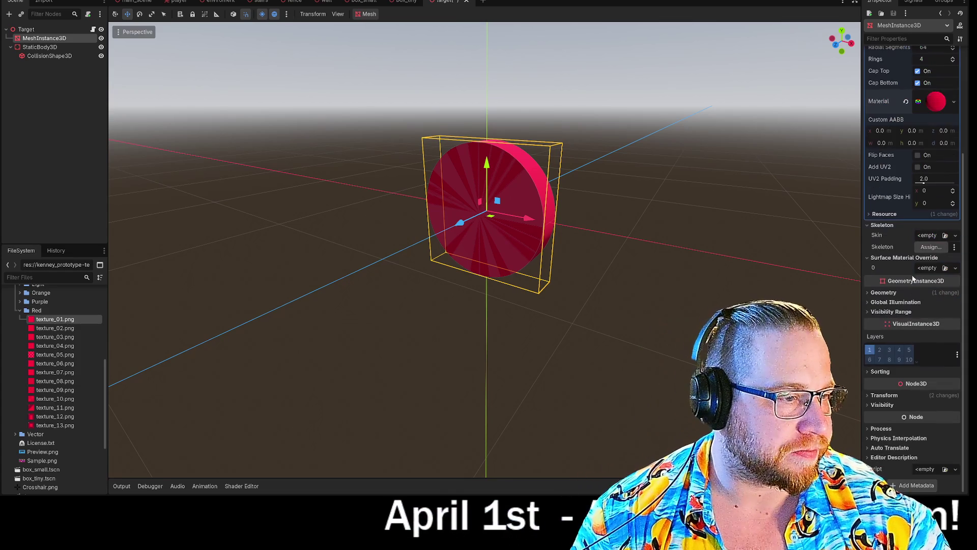
pyautogui.click(868, 293)
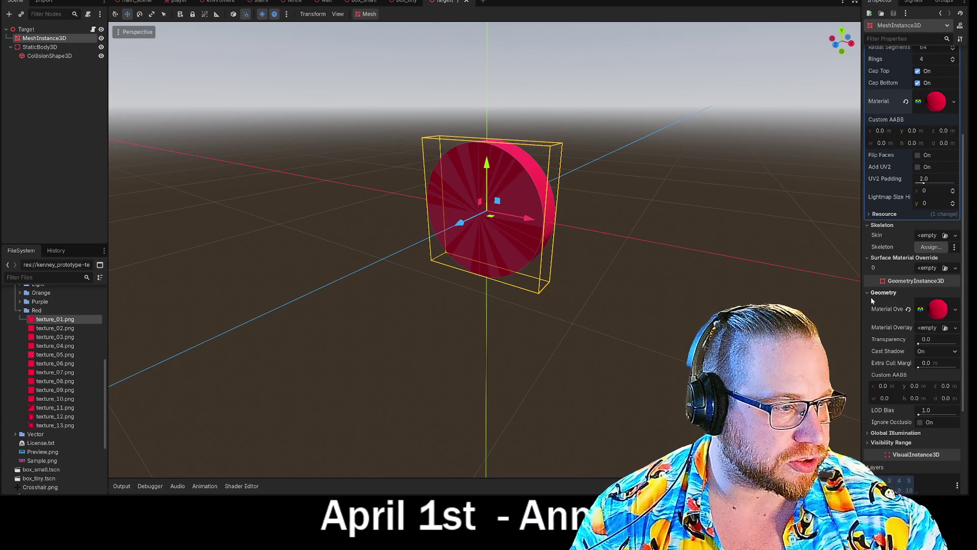
pyautogui.click(908, 309)
pyautogui.scroll(2, 927, 228)
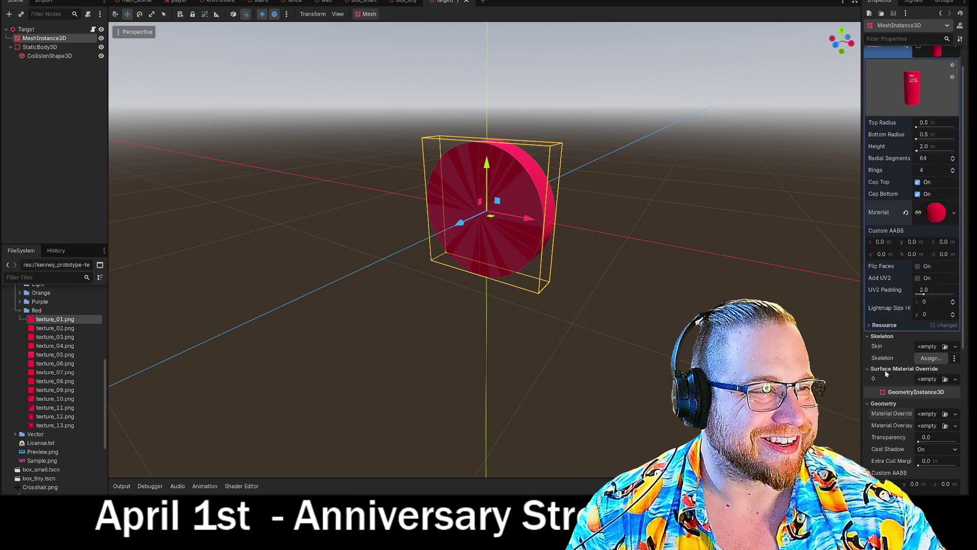
pyautogui.click(907, 213)
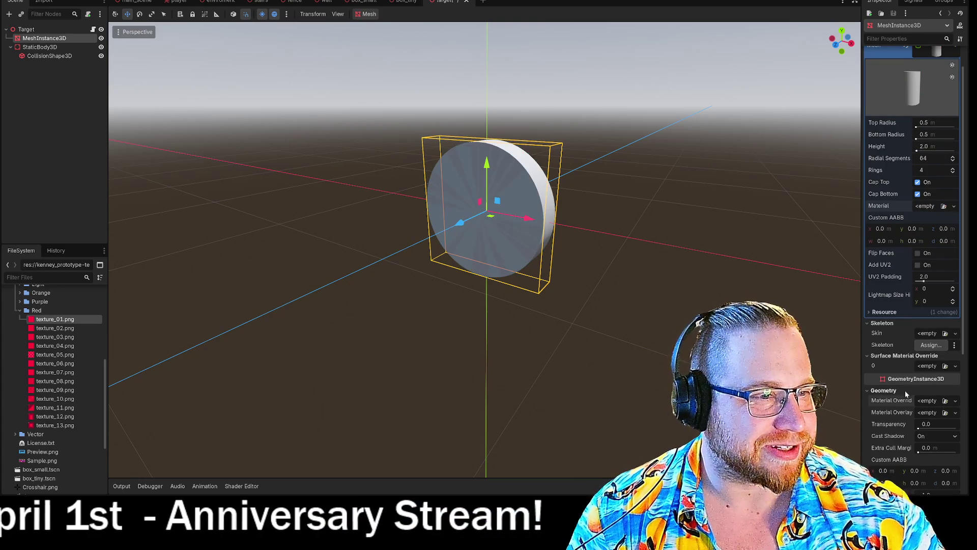
pyautogui.scroll(-2, 896, 361)
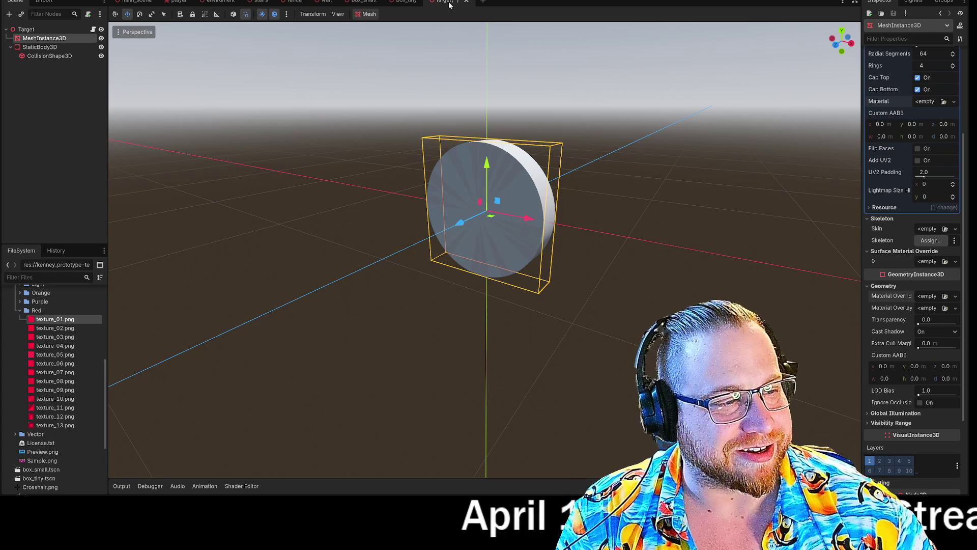
pyautogui.click(93, 31)
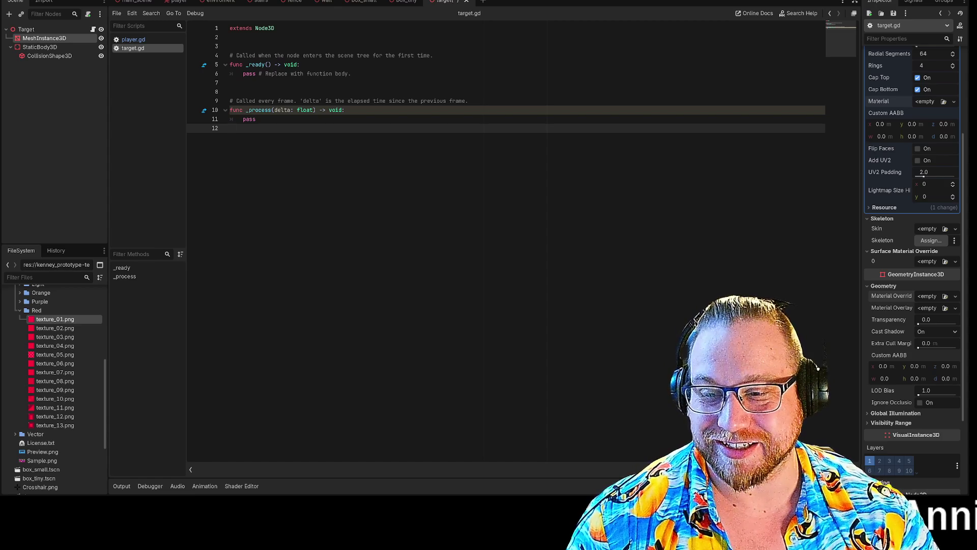
# Replace the default _ready and _process functions with func hit():, deleting the comment and blank lines.
pyautogui.moveTo(256, 119); pyautogui.dragTo(231, 65)
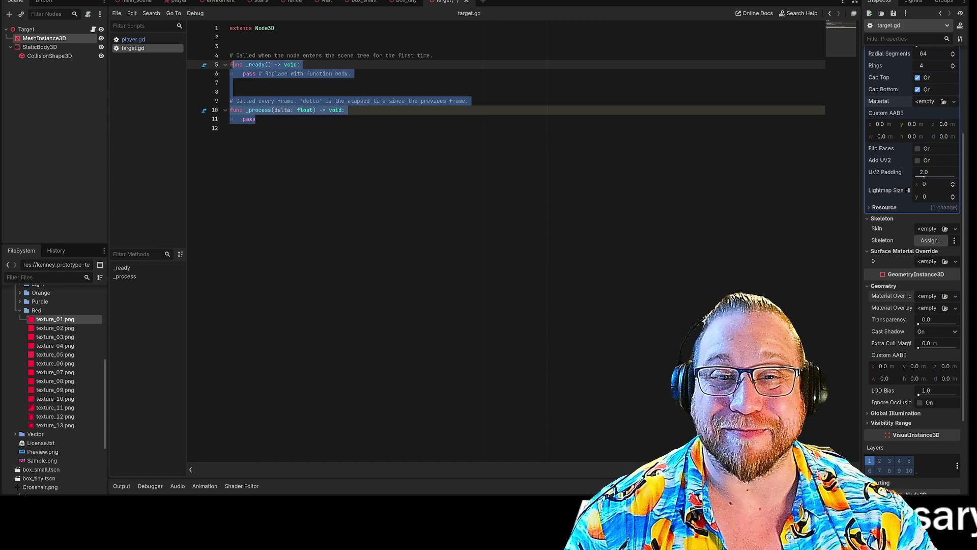
pyautogui.write('h')
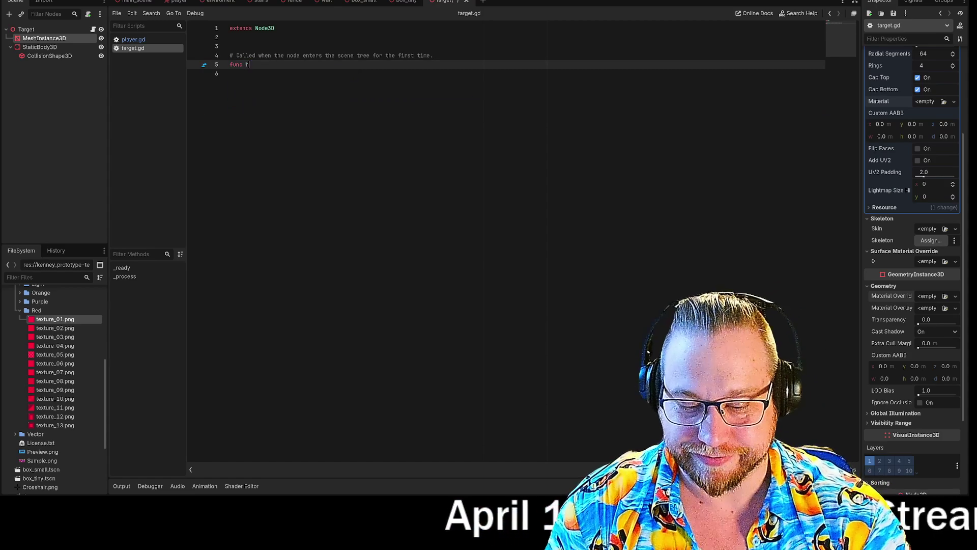
pyautogui.write('it()')
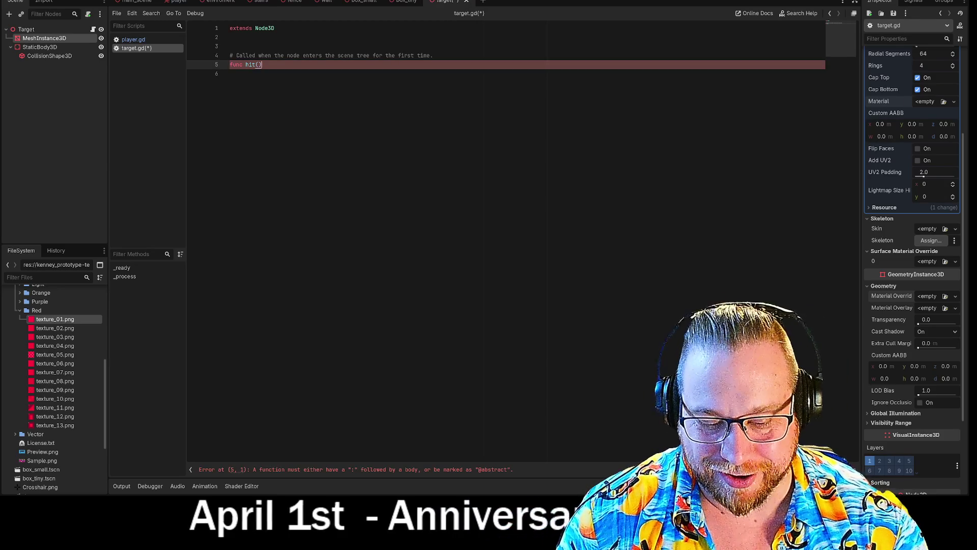
pyautogui.write(':')
pyautogui.press('Return')
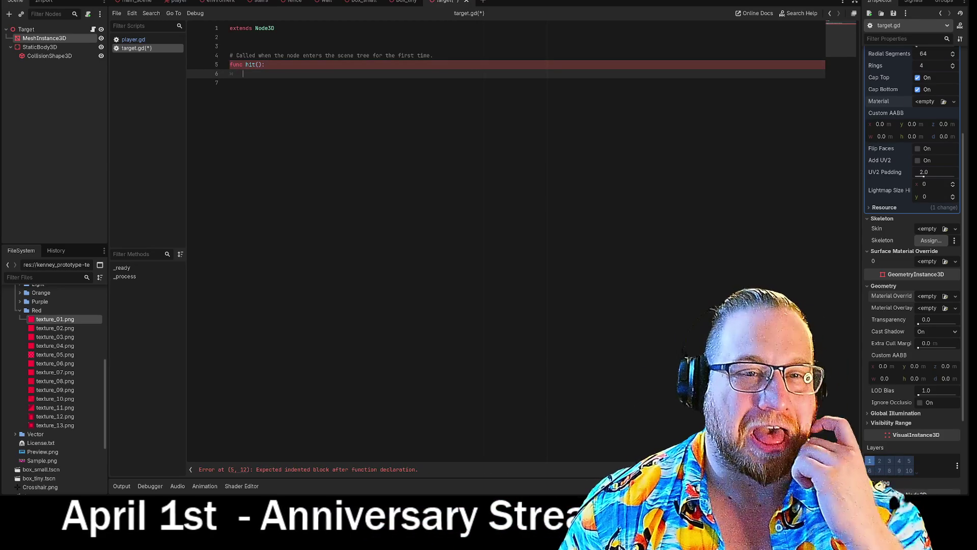
pyautogui.click(432, 55)
pyautogui.hotkey('shift', 'Home')
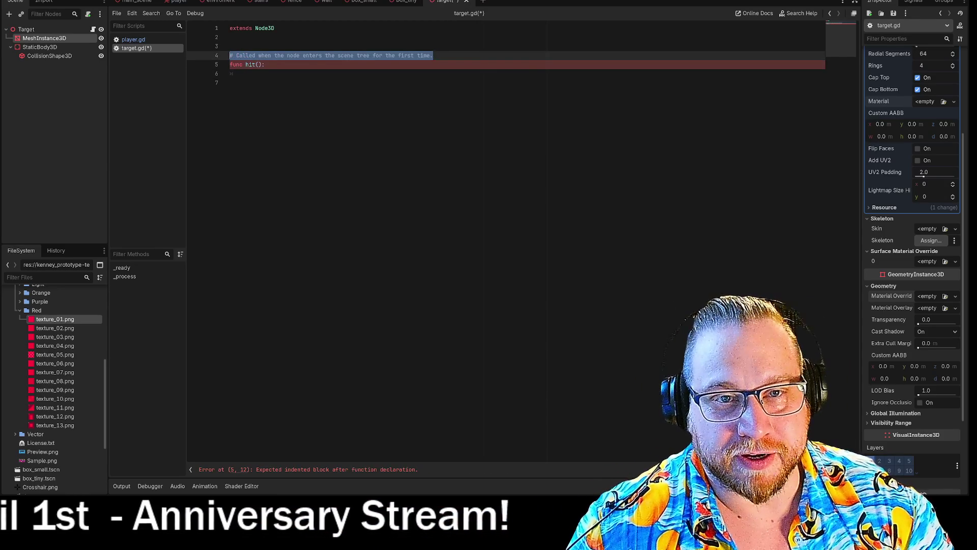
pyautogui.press('BackSpace')
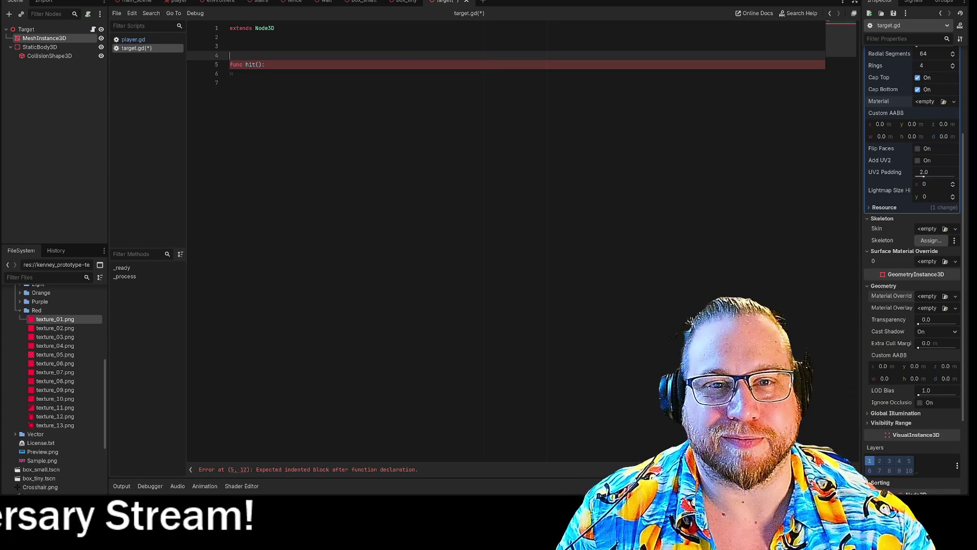
pyautogui.press('BackSpace')
pyautogui.press('BackSpace')
pyautogui.press('Down')
pyautogui.press('Down')
pyautogui.press('Down')
pyautogui.press('BackSpace')
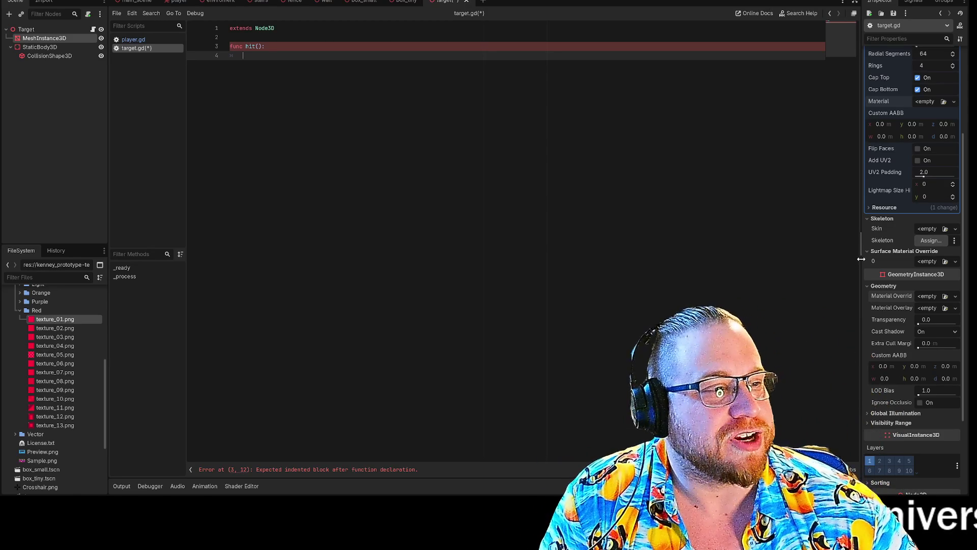
# In hit(), complete the material override line with the Red texture_01.png path.
pyautogui.scroll(3, 904, 270)
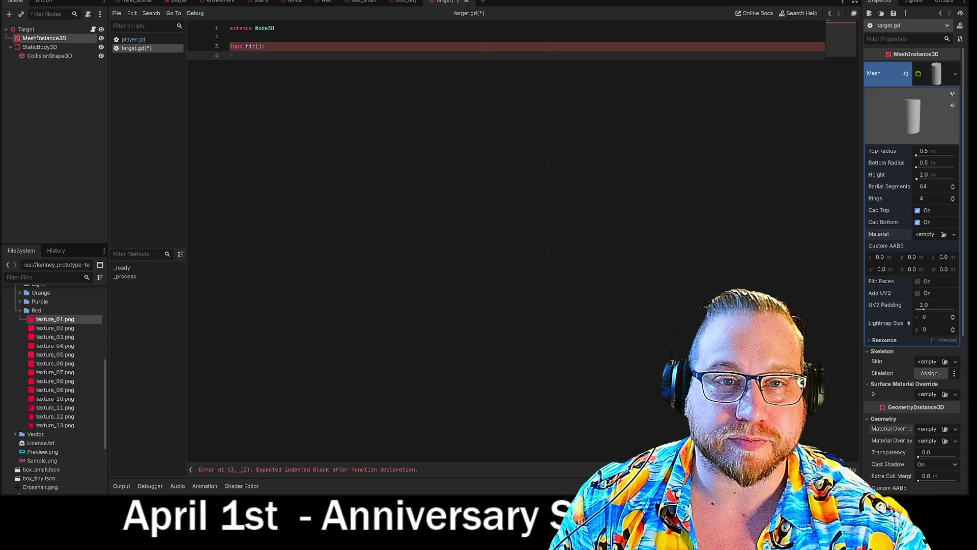
pyautogui.write('mes')
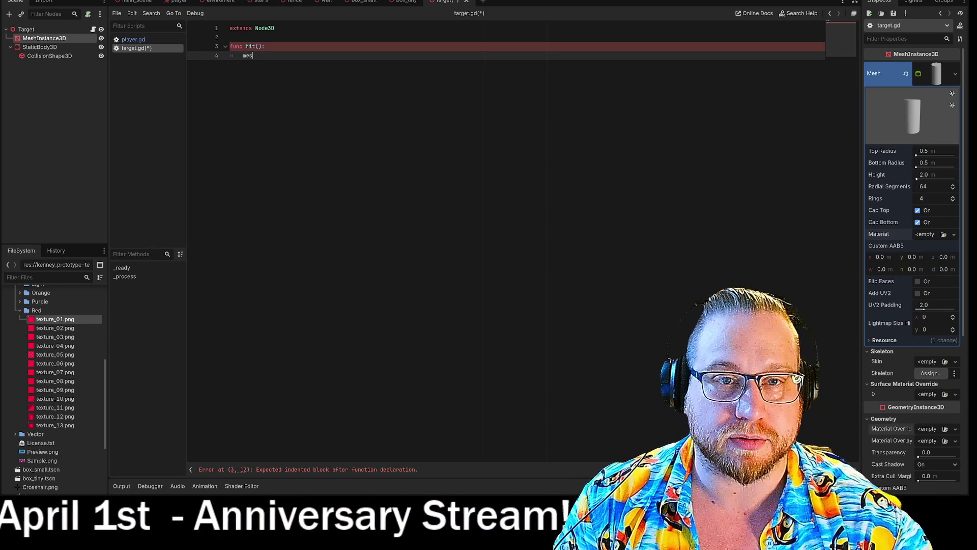
pyautogui.press('BackSpace')
pyautogui.press('BackSpace')
pyautogui.press('BackSpace')
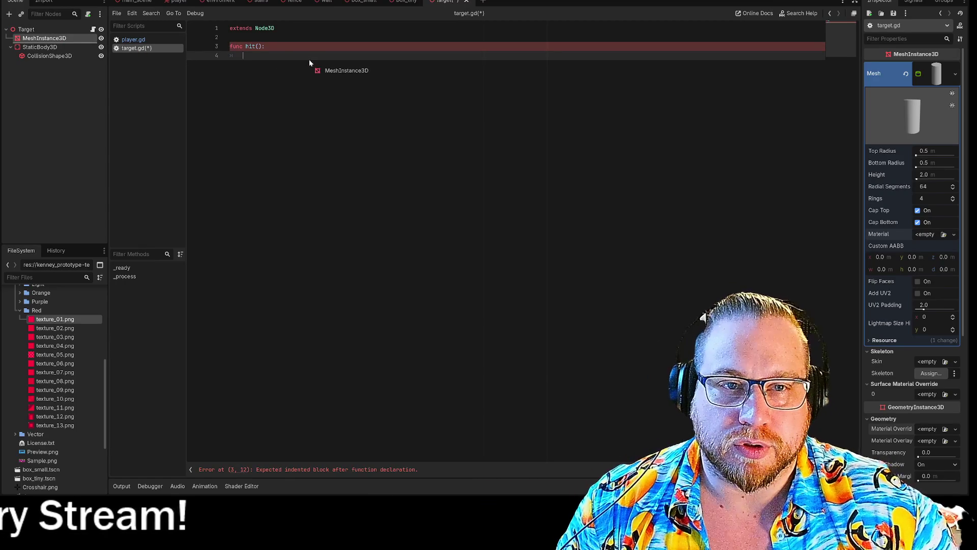
pyautogui.write('.material_override =')
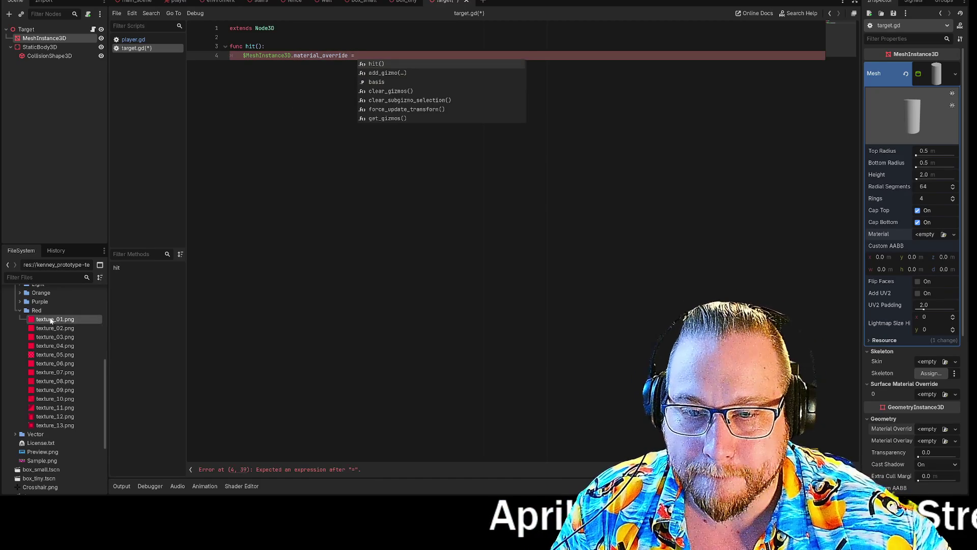
pyautogui.moveTo(51, 320); pyautogui.dragTo(542, 71)
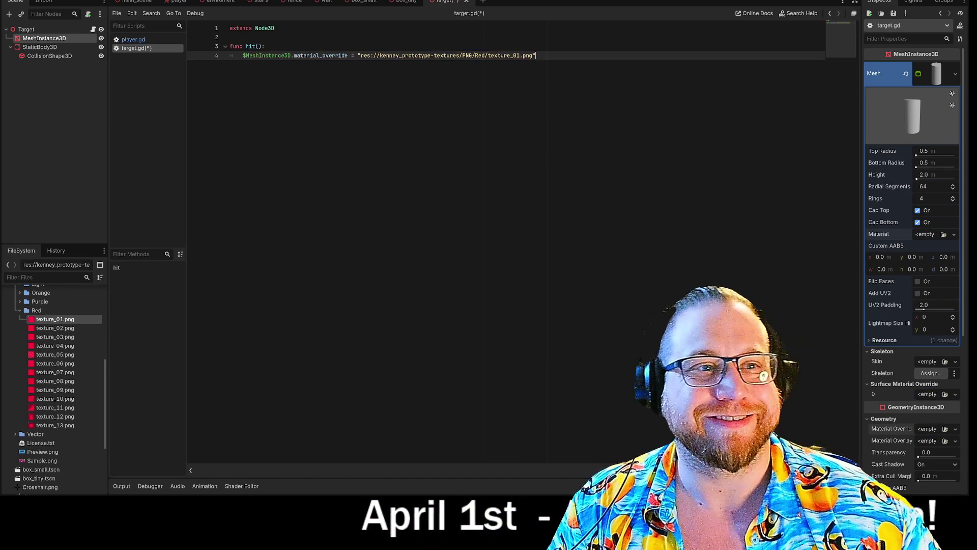
# Add a _ready() function with a pass body above hit() and save target.gd.
pyautogui.click(235, 37)
pyautogui.press('Return')
pyautogui.press('Return')
pyautogui.press('Up')
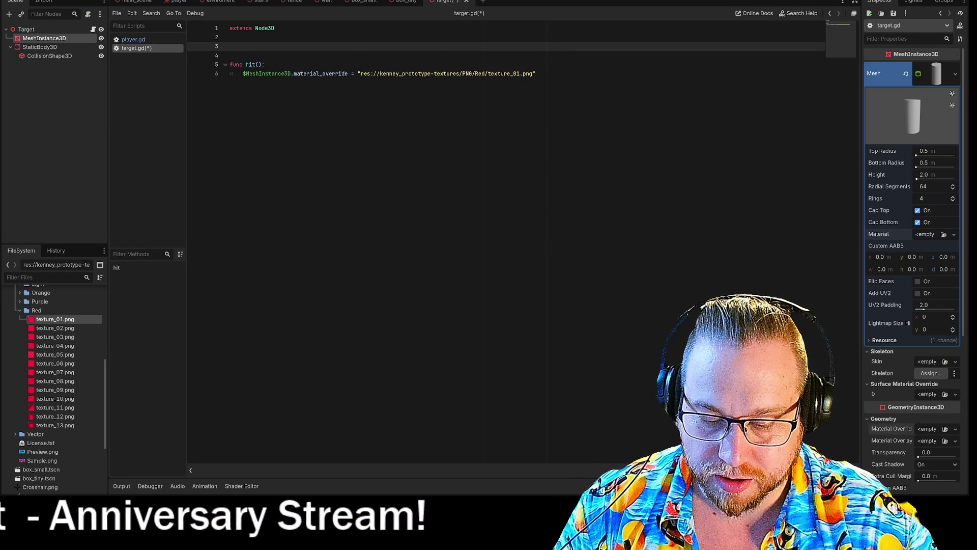
pyautogui.write('func')
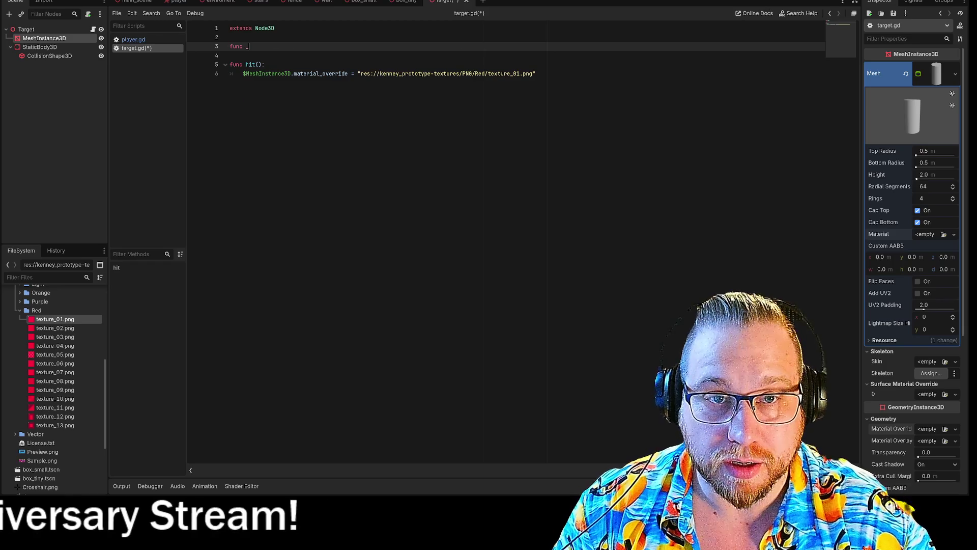
pyautogui.write(' _re')
pyautogui.press('Return')
pyautogui.press('Return')
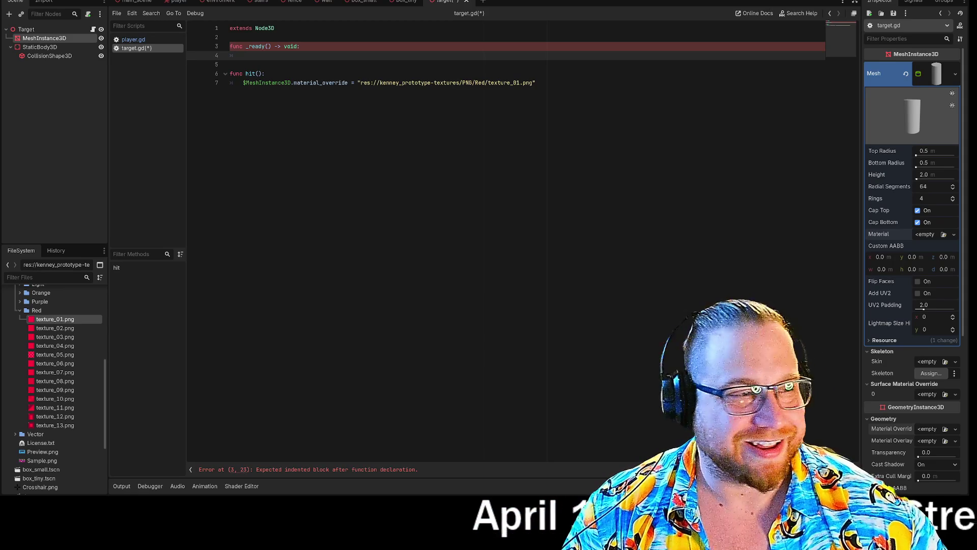
pyautogui.rightClick(454, 1)
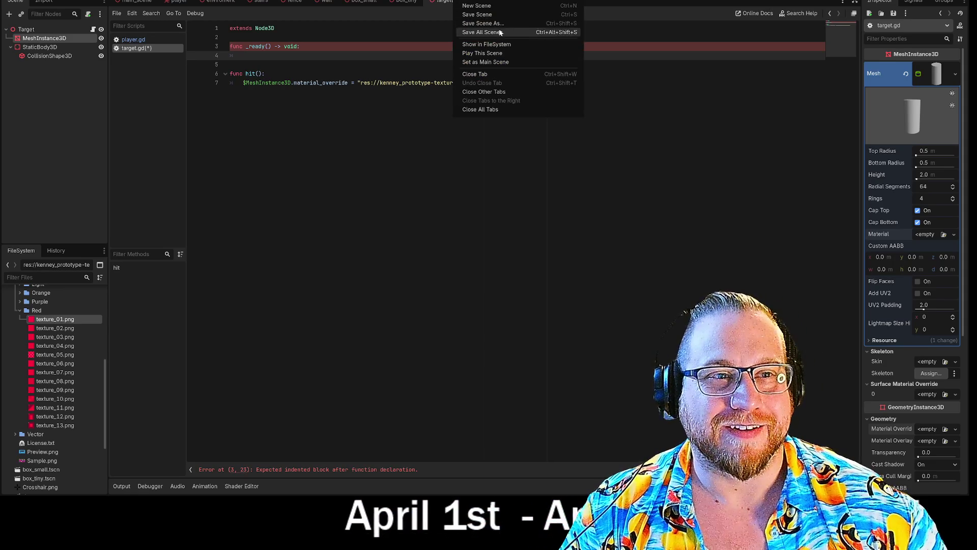
pyautogui.press('Escape')
pyautogui.write('pass')
pyautogui.hotkey('ctrl', 's')
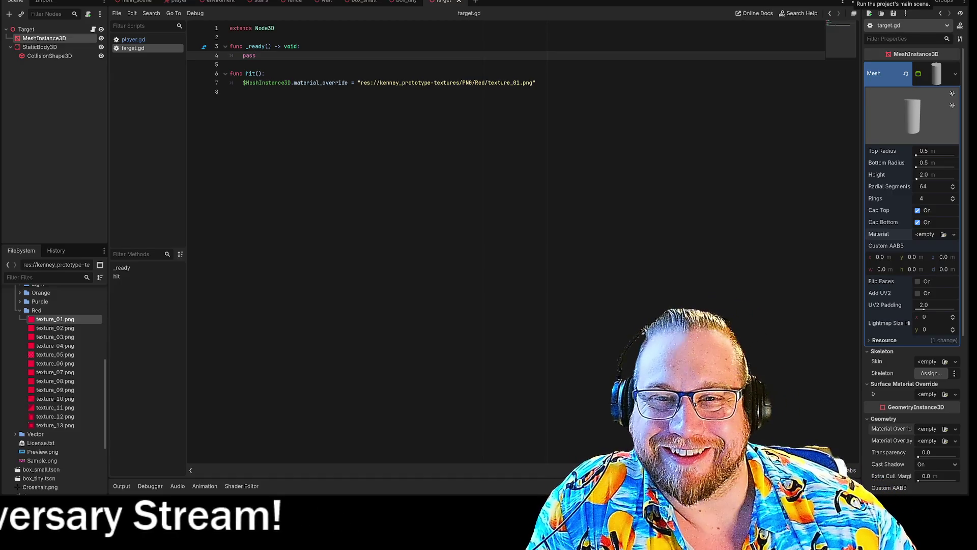
# Run the game, walk toward the three round targets and shoot one to test hit().
pyautogui.click(854, 2)
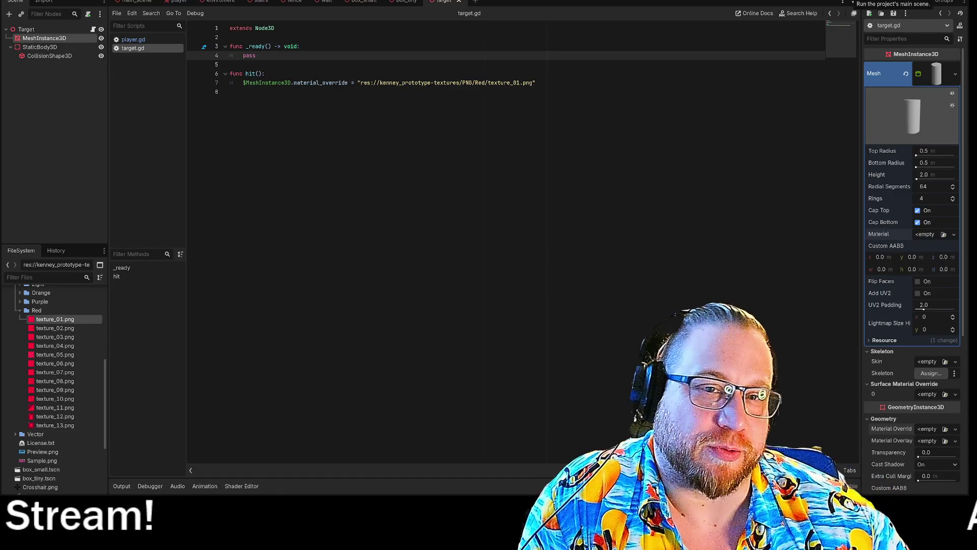
pyautogui.press('w')
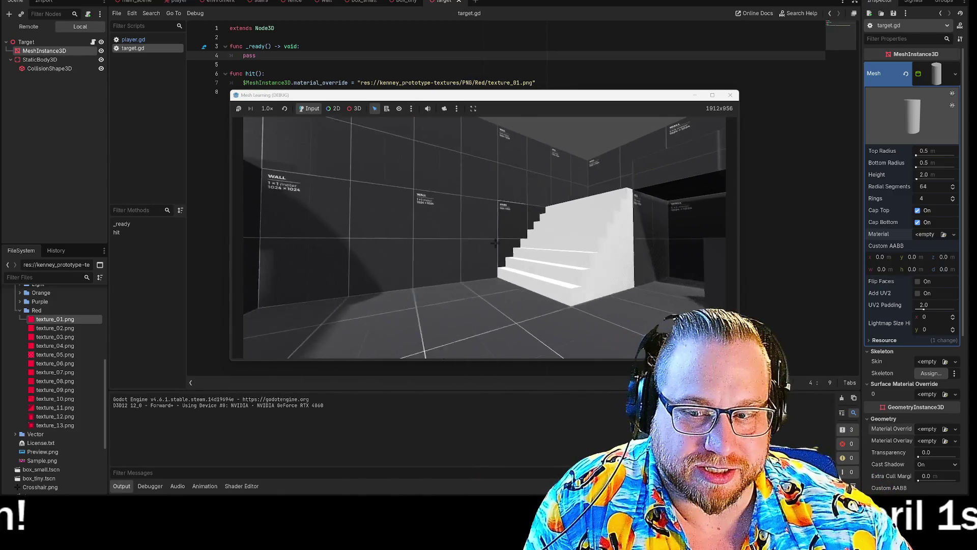
pyautogui.press('w')
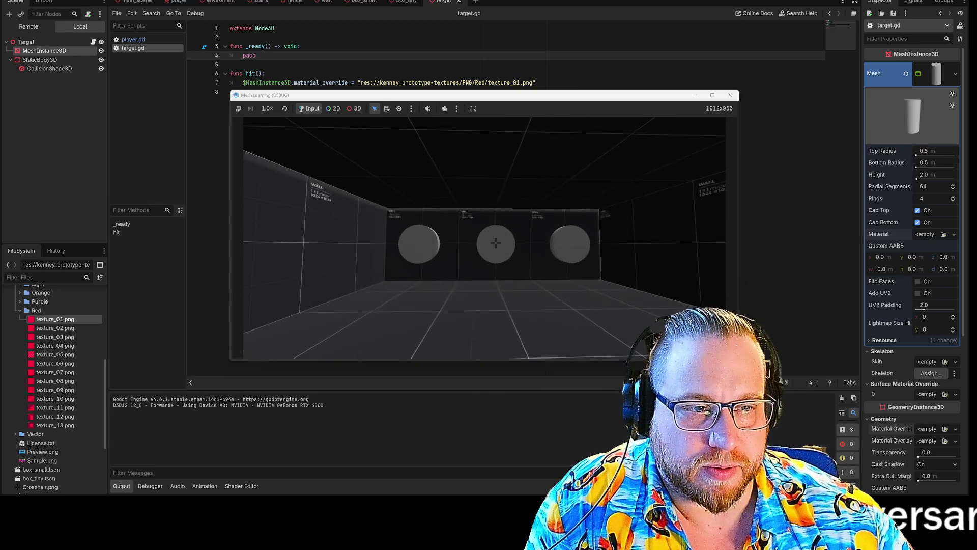
pyautogui.click(484, 237)
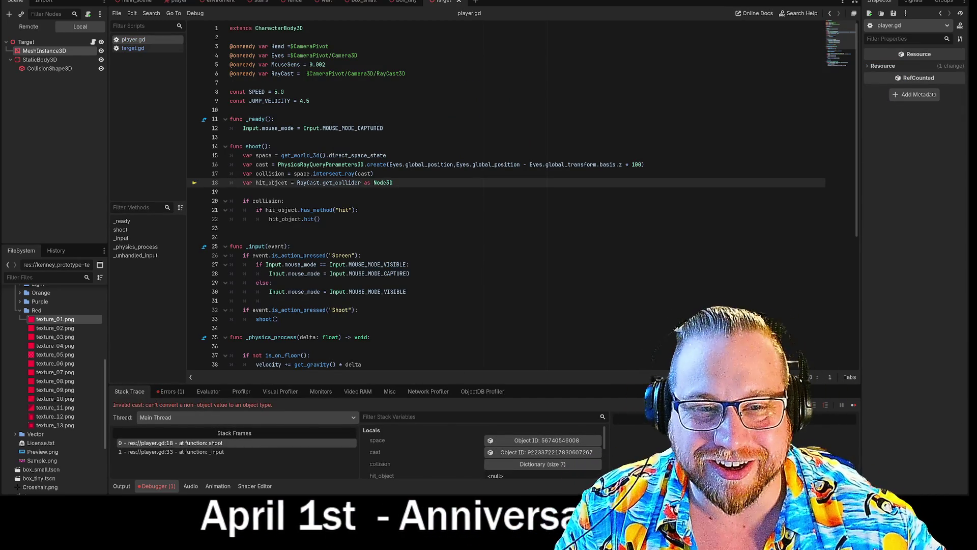
# In target.gd, delete the texture path string from line 7's material_override line.
pyautogui.moveTo(389, 74)
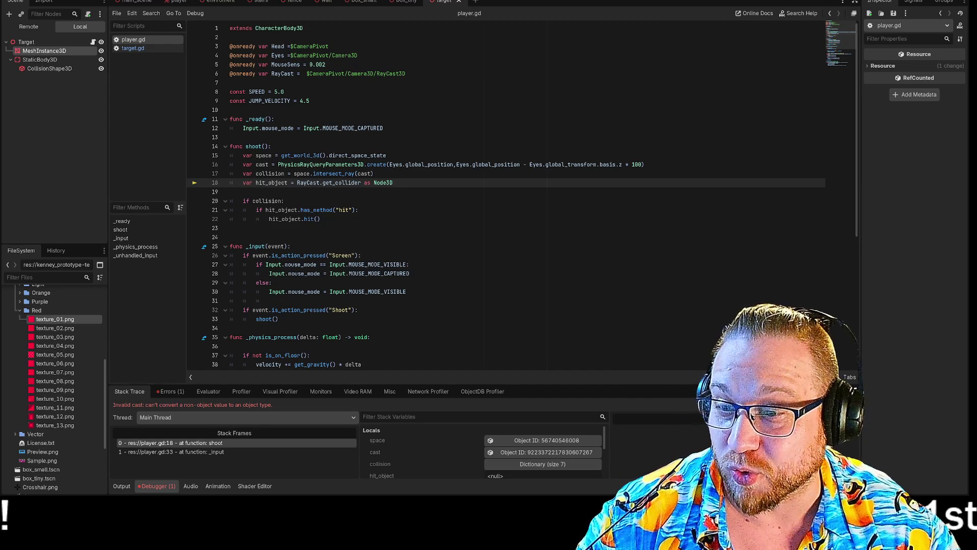
pyautogui.click(140, 49)
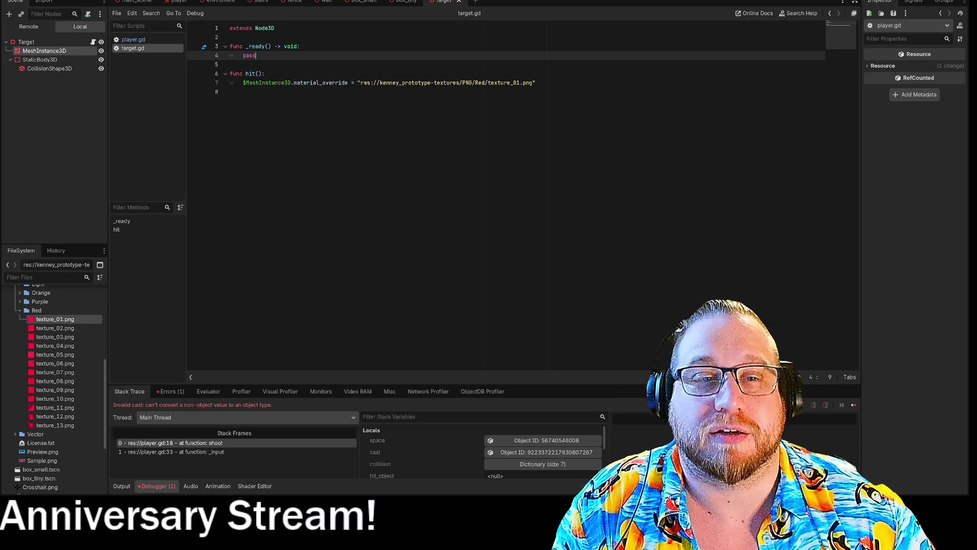
pyautogui.moveTo(357, 83); pyautogui.dragTo(536, 82)
pyautogui.press('BackSpace')
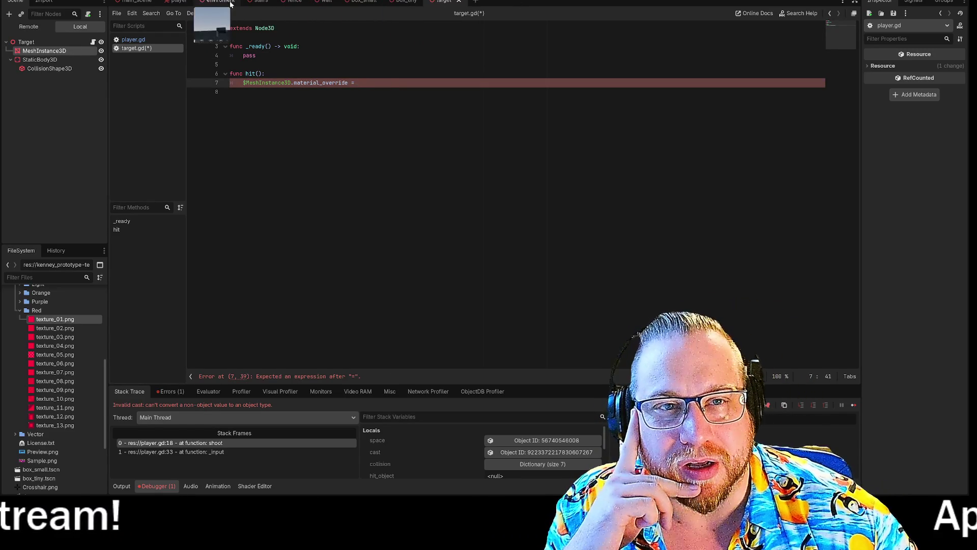
# In the 3D view, apply texture_02.png to the target cylinder mesh and check MeshInstance3D's properties.
pyautogui.hotkey('ctrl', 'F2')
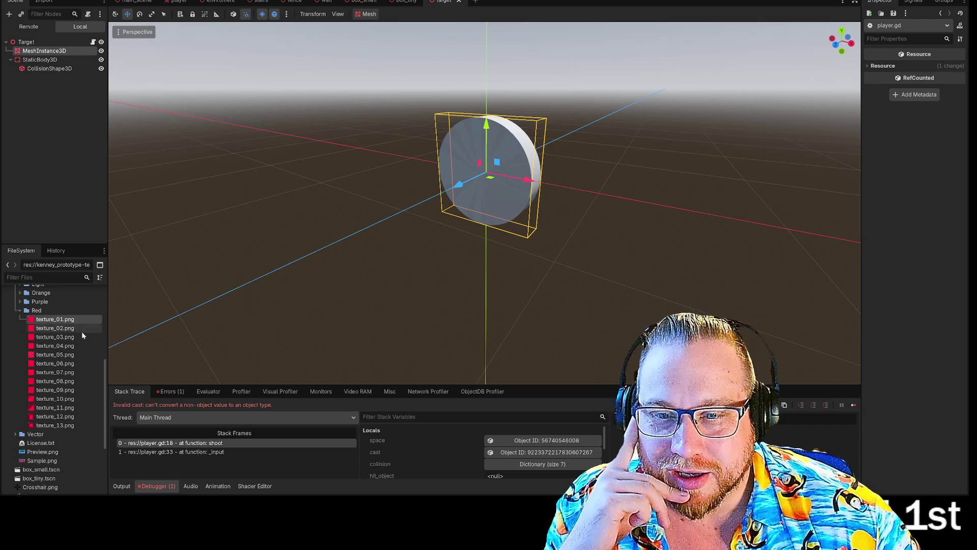
pyautogui.moveTo(63, 330); pyautogui.dragTo(510, 190)
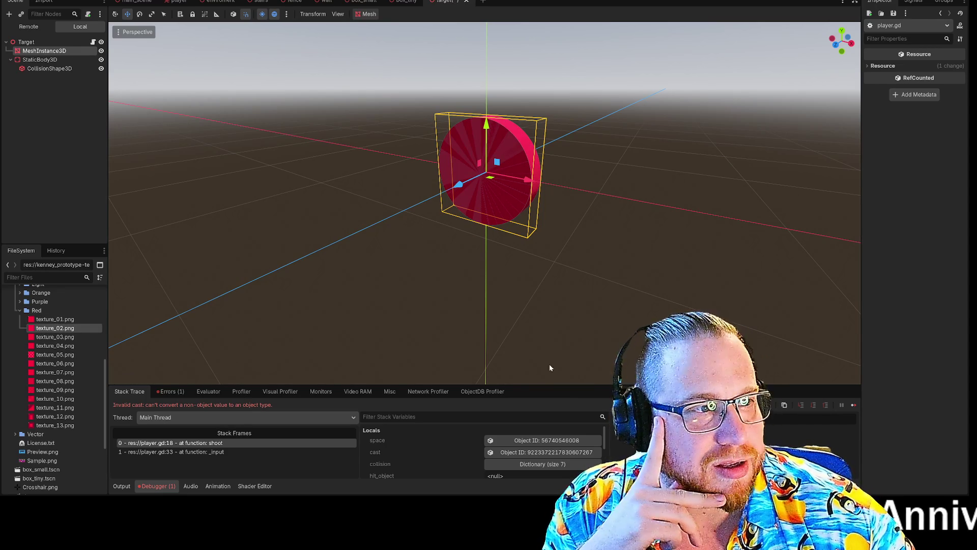
pyautogui.click(40, 52)
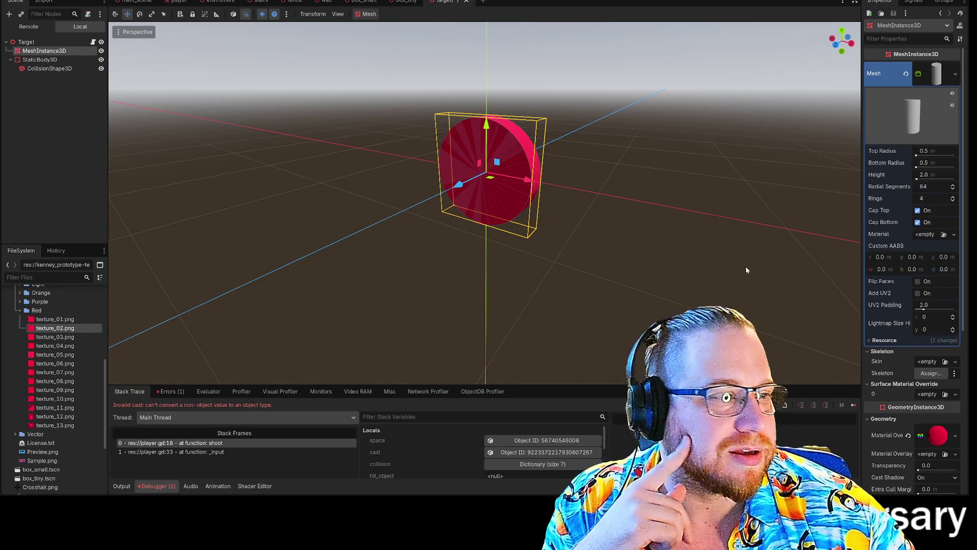
pyautogui.scroll(-5, 891, 270)
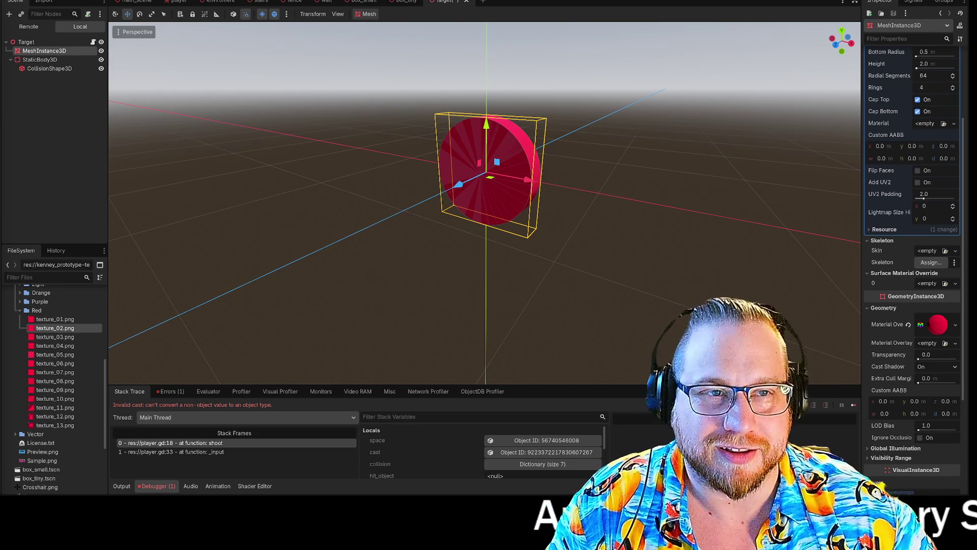
# Save the target scene and return to the target.gd script.
pyautogui.rightClick(442, 2)
pyautogui.click(463, 13)
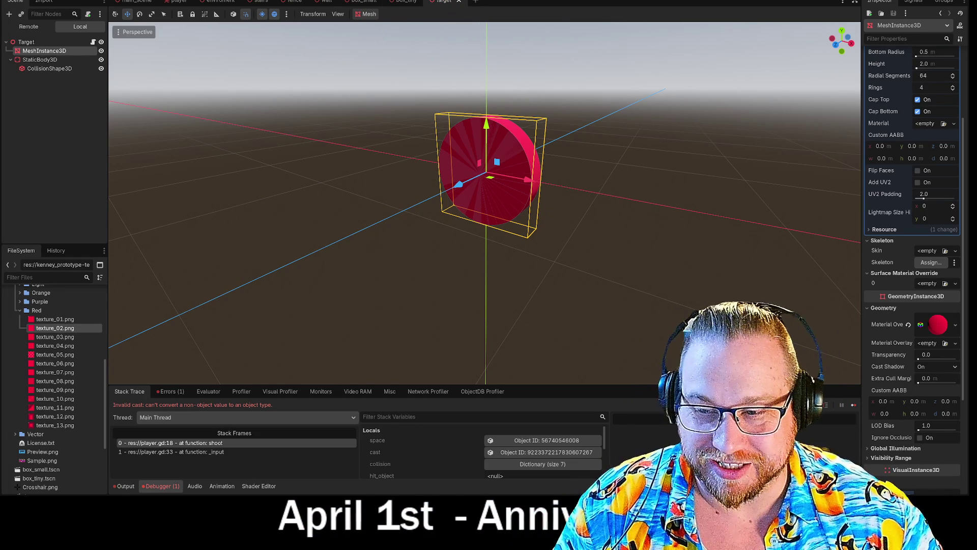
pyautogui.hotkey('ctrl', 'F3')
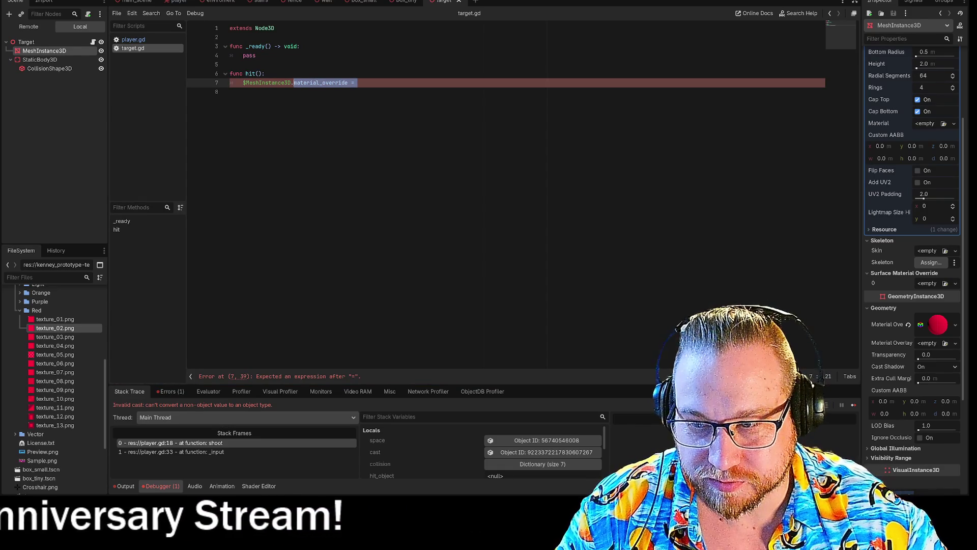
# Make line 7 read material_override.albedo_texture = load("res://kenney_prototype-textures/PNG/Green/texture_01.png") with correct quotes.
pyautogui.write('material_override.albedo_texture = load("your_texture")')
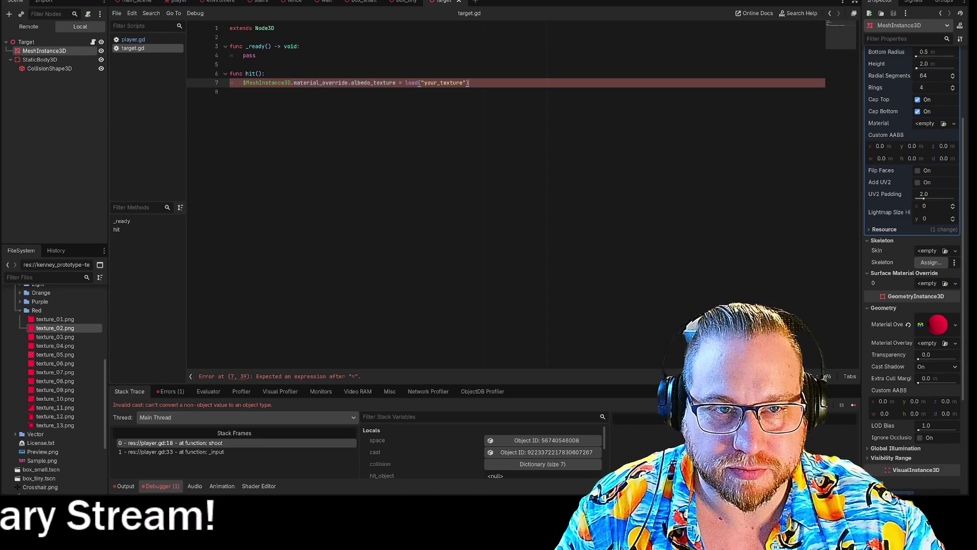
pyautogui.click(230, 92)
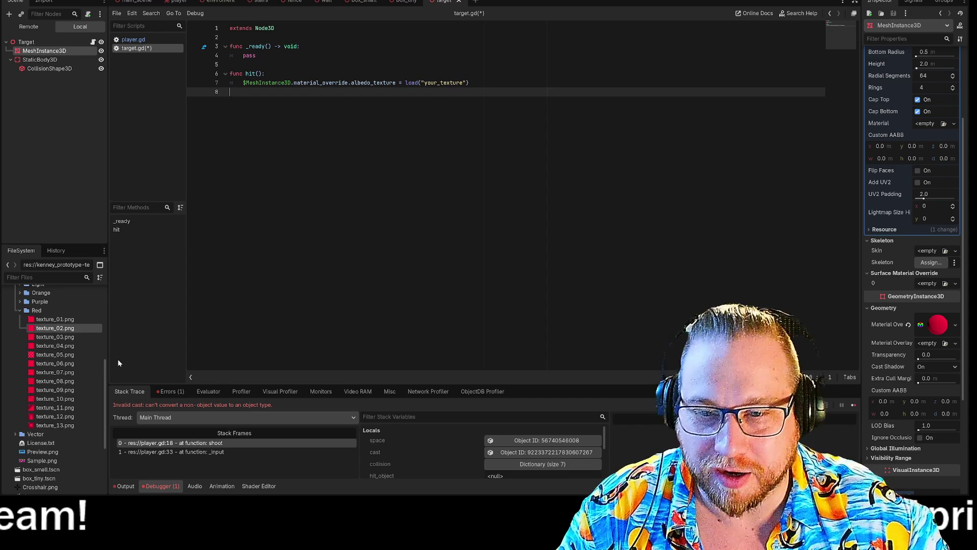
pyautogui.doubleClick(462, 83)
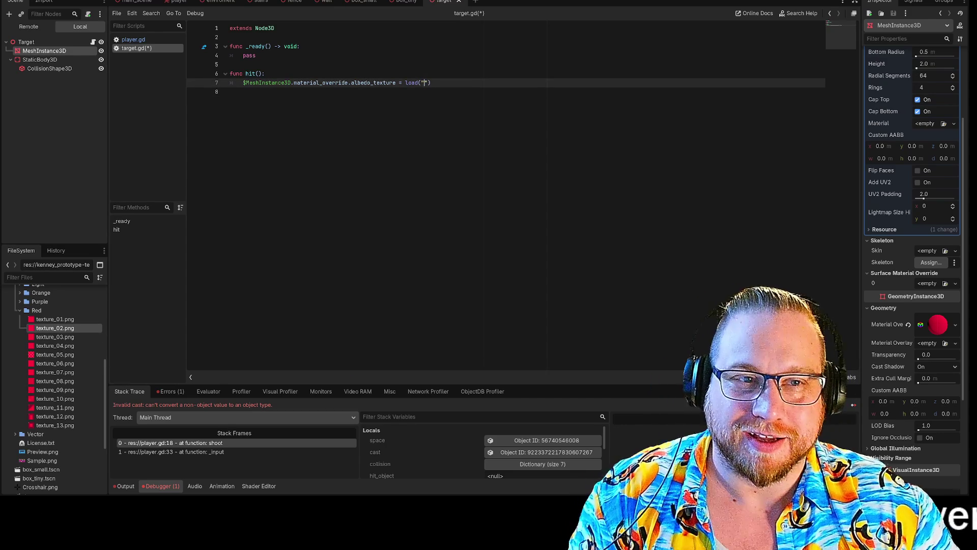
pyautogui.moveTo(51, 331)
pyautogui.mouseDown()
pyautogui.moveTo(378, 235)
pyautogui.moveTo(428, 83)
pyautogui.moveTo(108, 280)
pyautogui.moveTo(57, 366)
pyautogui.moveTo(49, 289)
pyautogui.moveTo(46, 334)
pyautogui.moveTo(38, 312)
pyautogui.moveTo(329, 200)
pyautogui.moveTo(421, 102)
pyautogui.moveTo(426, 83)
pyautogui.mouseUp()
pyautogui.press('BackSpace')
pyautogui.press('BackSpace')
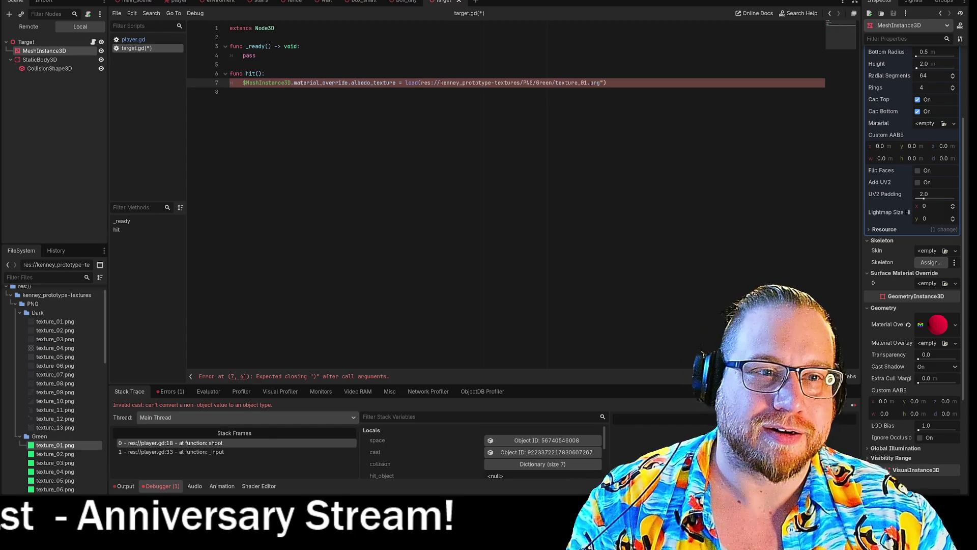
pyautogui.write('"')
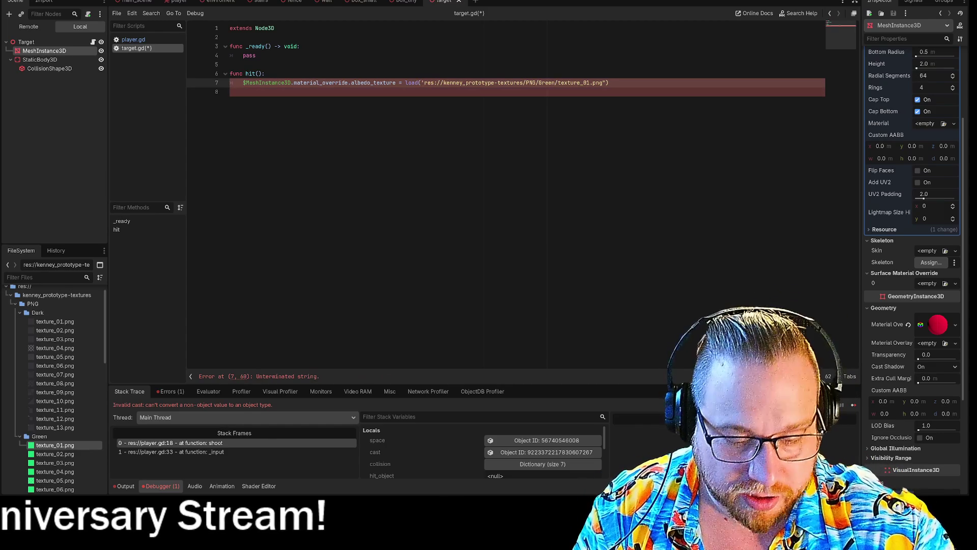
pyautogui.click(230, 92)
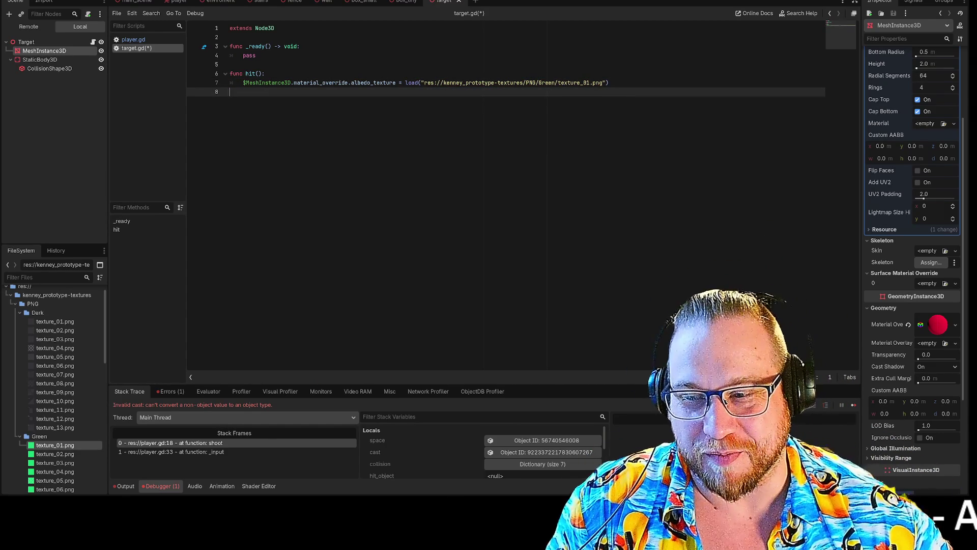
# Place the cursor on the pass line in _ready and bring the Bluesky profile window into view.
pyautogui.click(245, 55)
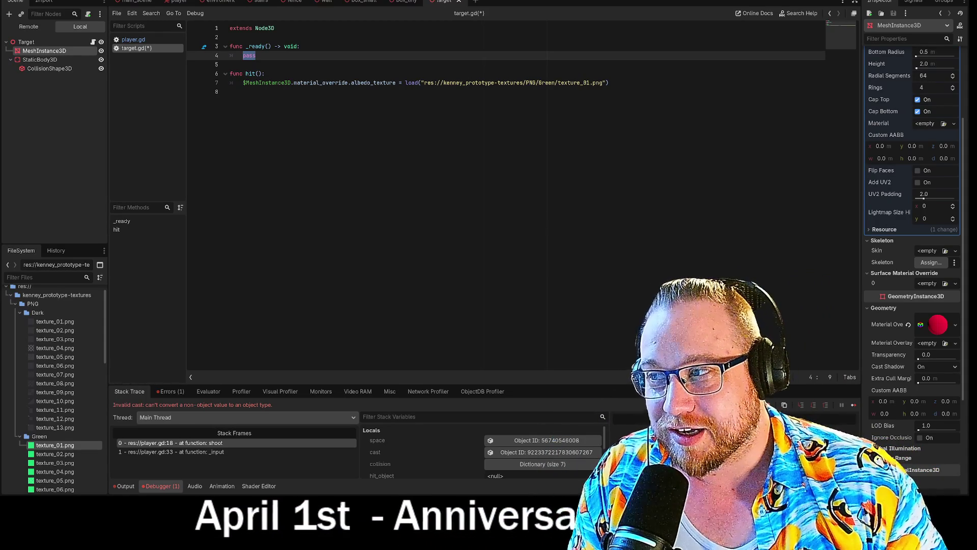
pyautogui.moveTo(0, 77)
pyautogui.mouseDown()
pyautogui.moveTo(179, 79)
pyautogui.moveTo(237, 13)
pyautogui.mouseUp()
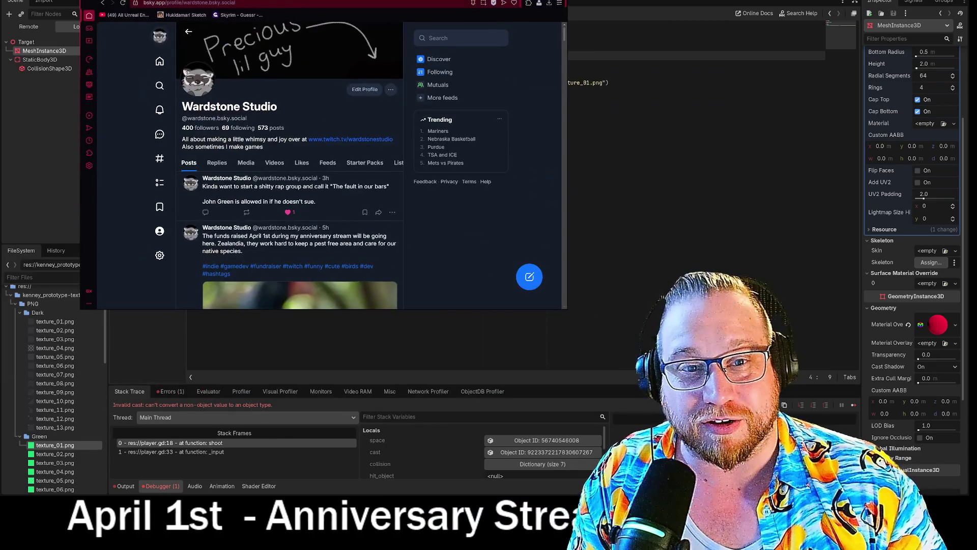
# Scroll the Bluesky profile to the post pledging anniversary stream funds to Zealandia.
pyautogui.scroll(-4, 329, 201)
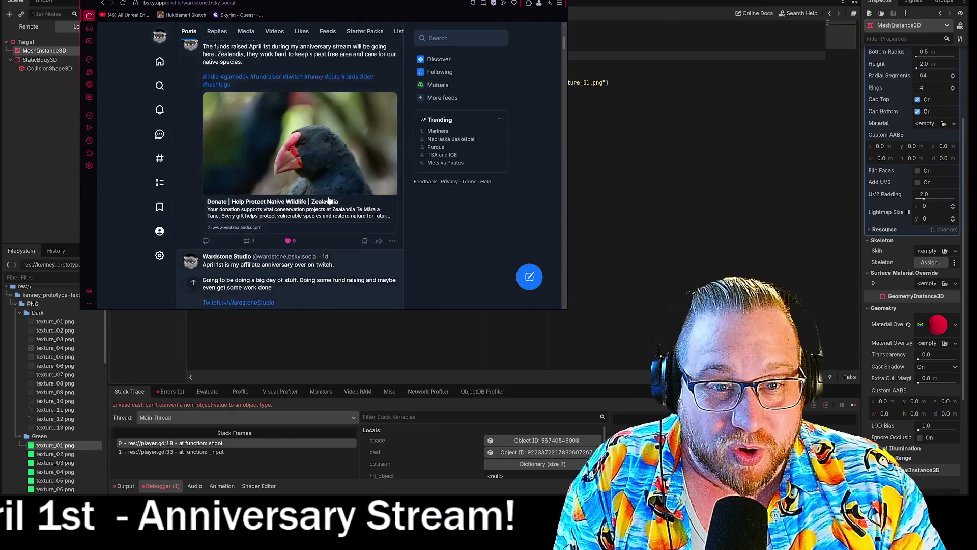
pyautogui.scroll(1, 329, 201)
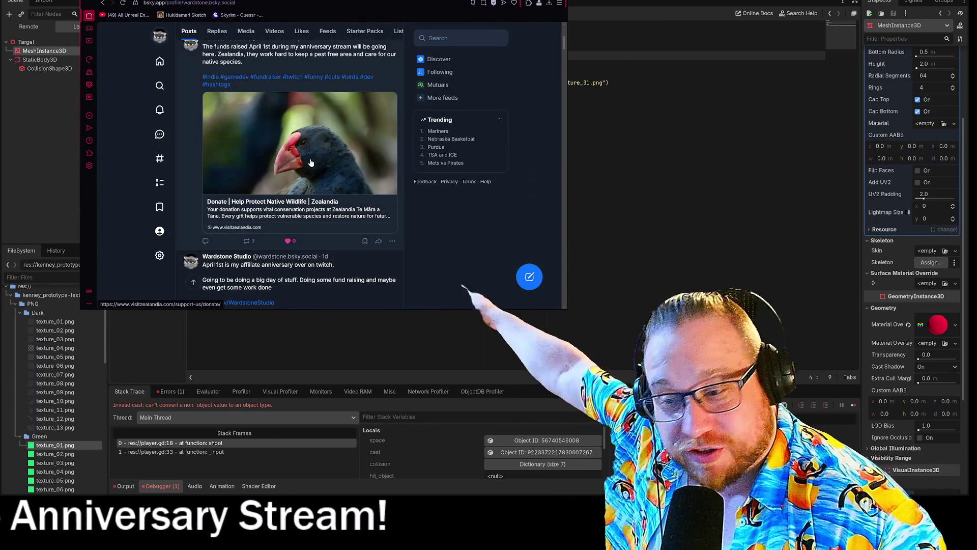
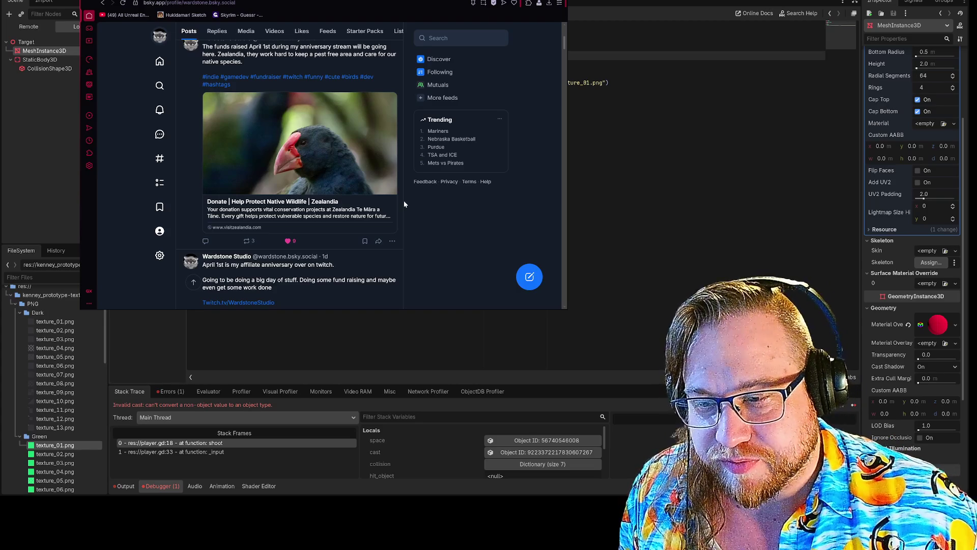
# Scroll the Bluesky feed, view the birds fundraiser page, go back, and leave the browser for Godot.
pyautogui.scroll(-6, 404, 202)
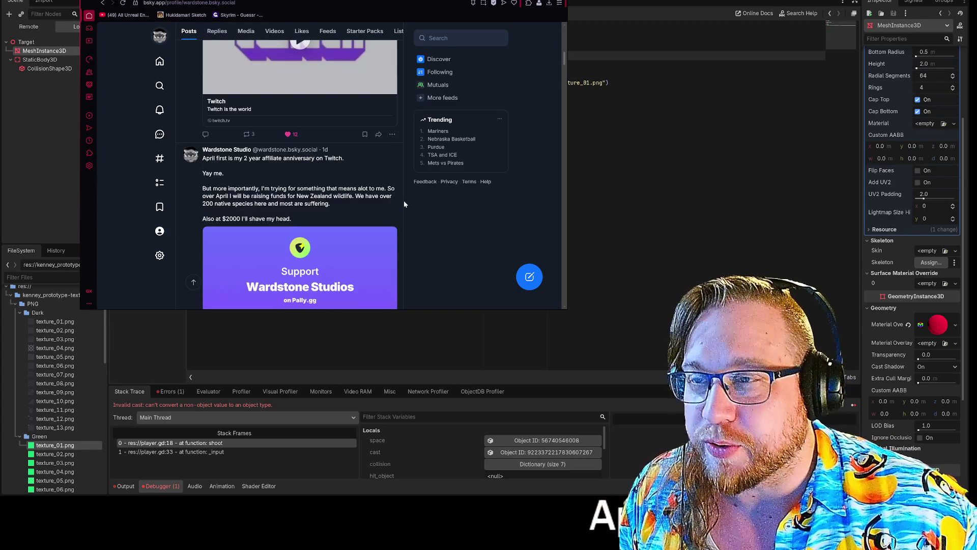
pyautogui.scroll(-2, 404, 203)
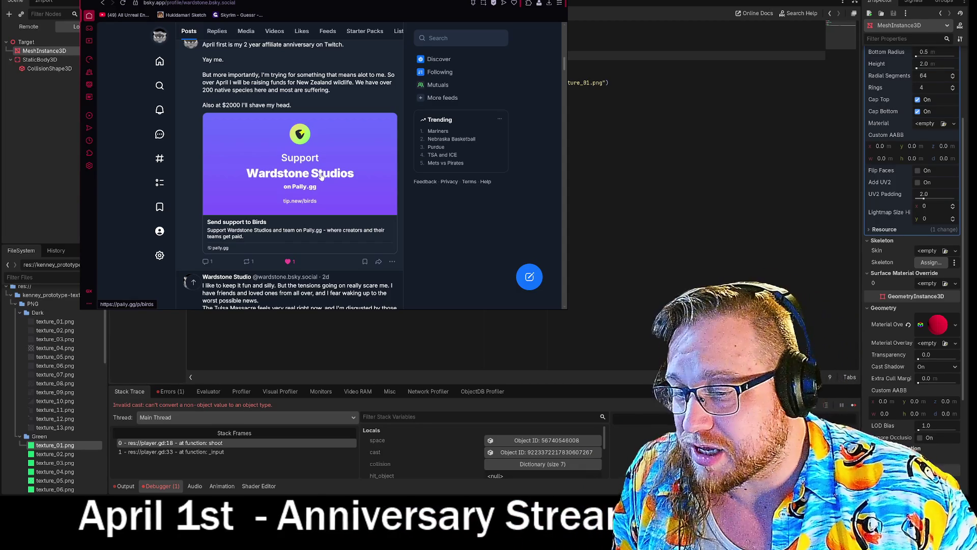
pyautogui.click(321, 176)
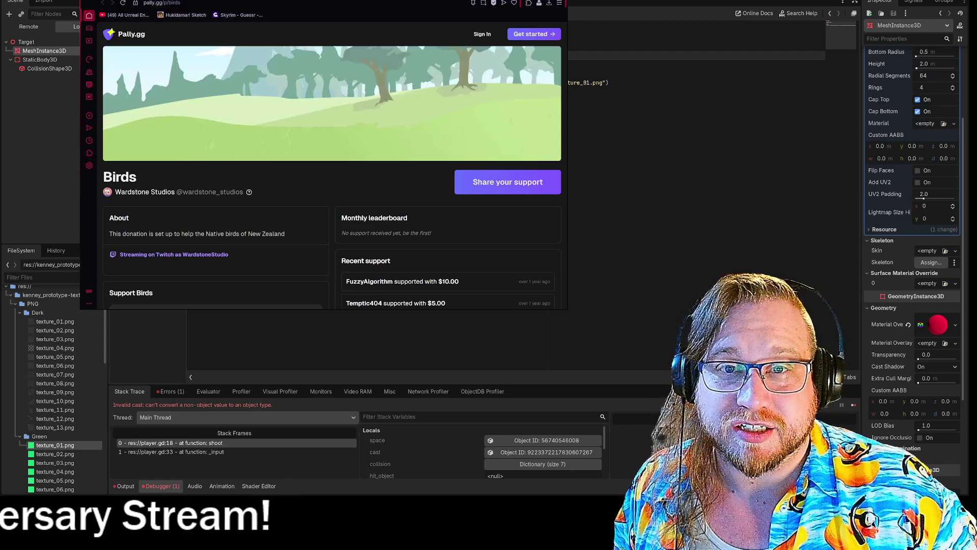
pyautogui.hotkey('alt', 'Left')
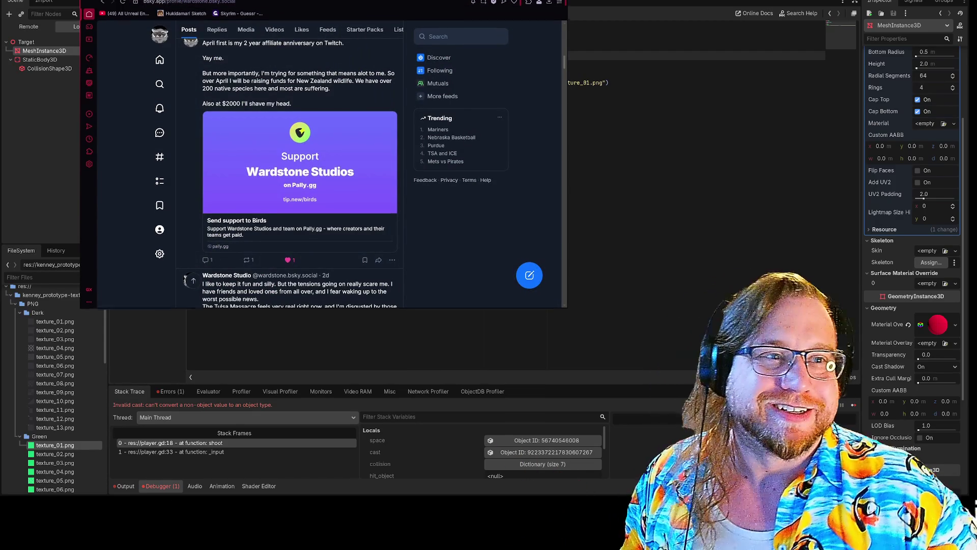
pyautogui.hotkey('alt', 'Tab')
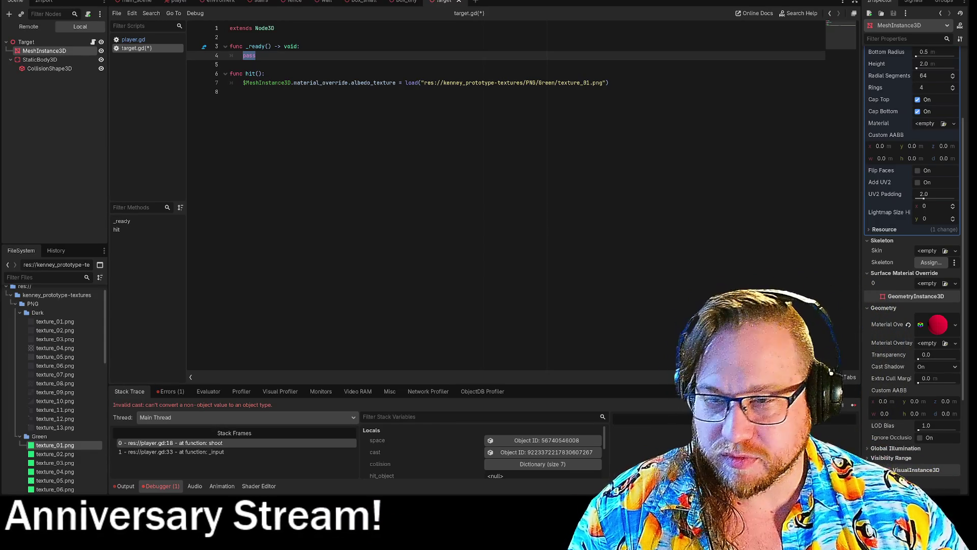
# Save target.gd, run the game, walk forward and shoot a red target.
pyautogui.press('F5')
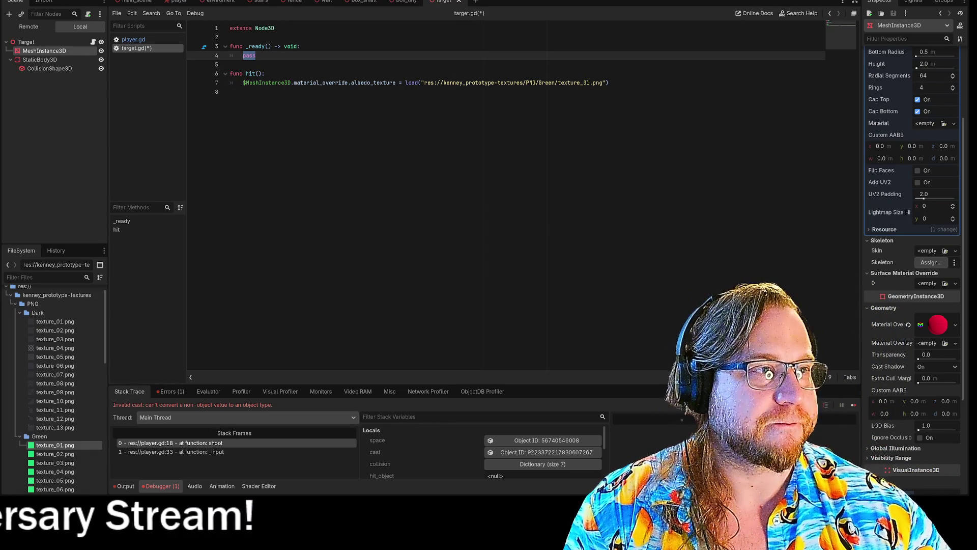
pyautogui.press('w')
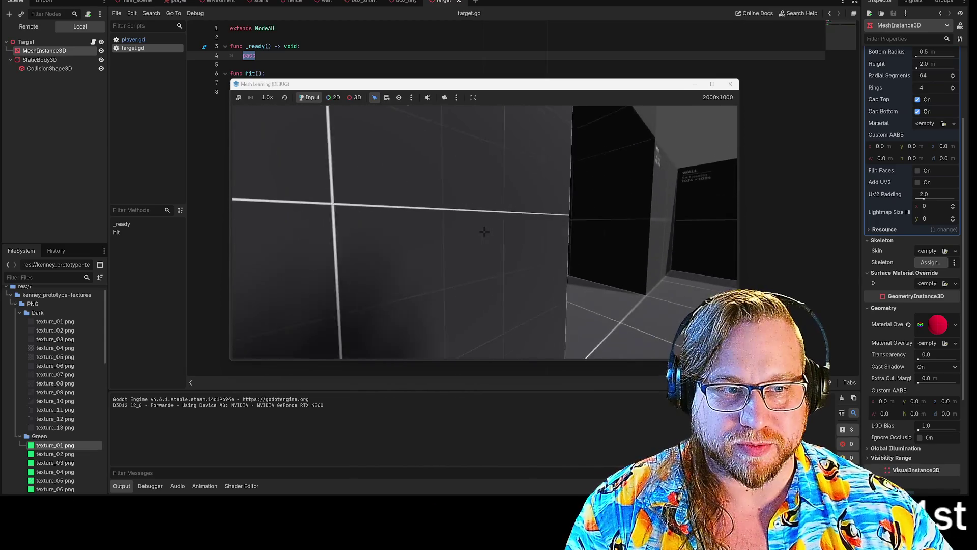
pyautogui.click(484, 231)
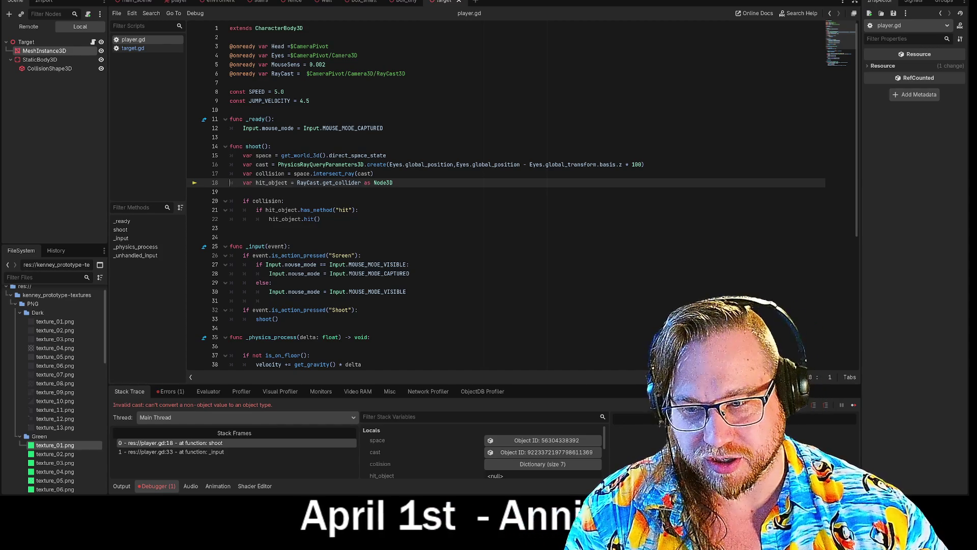
# Inspect the get_collider cast on line 18 of player.gd where the invalid-cast error occurs.
pyautogui.click(321, 219)
pyautogui.moveTo(255, 182); pyautogui.dragTo(230, 192)
pyautogui.click(348, 182)
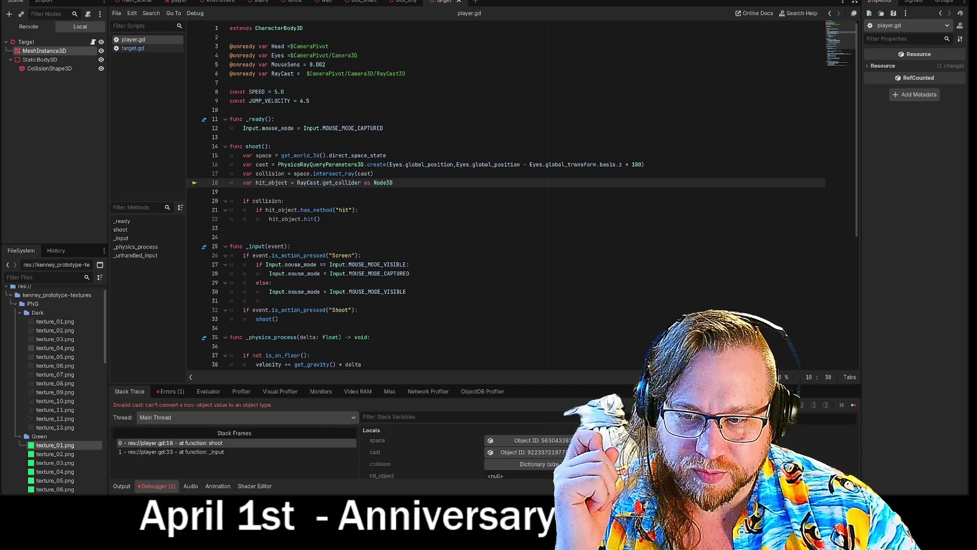
# Add () after get_collider on line 18 so it calls the method.
pyautogui.click(361, 183)
pyautogui.write('()')
pyautogui.click(320, 219)
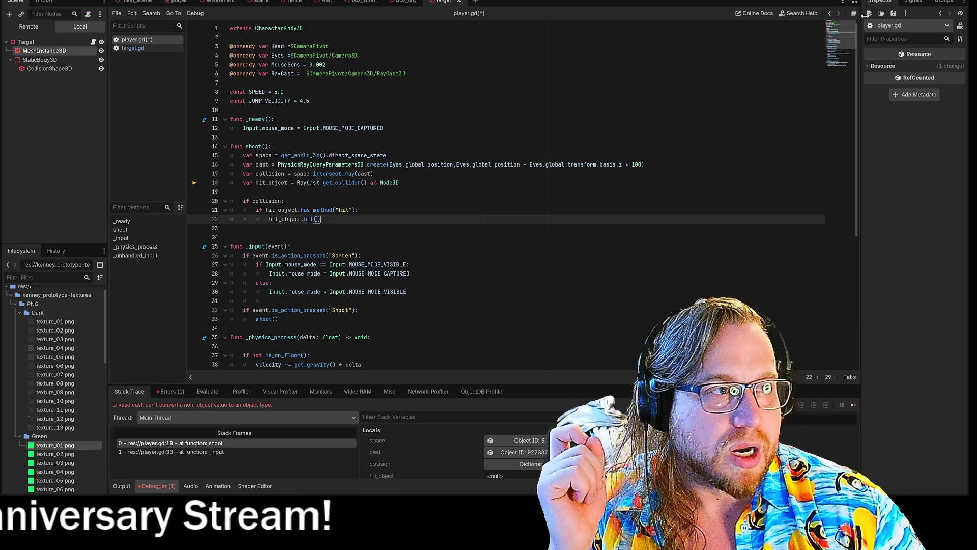
# Save and rerun the game, walk up to the three red targets and back, then stop it.
pyautogui.press('F5')
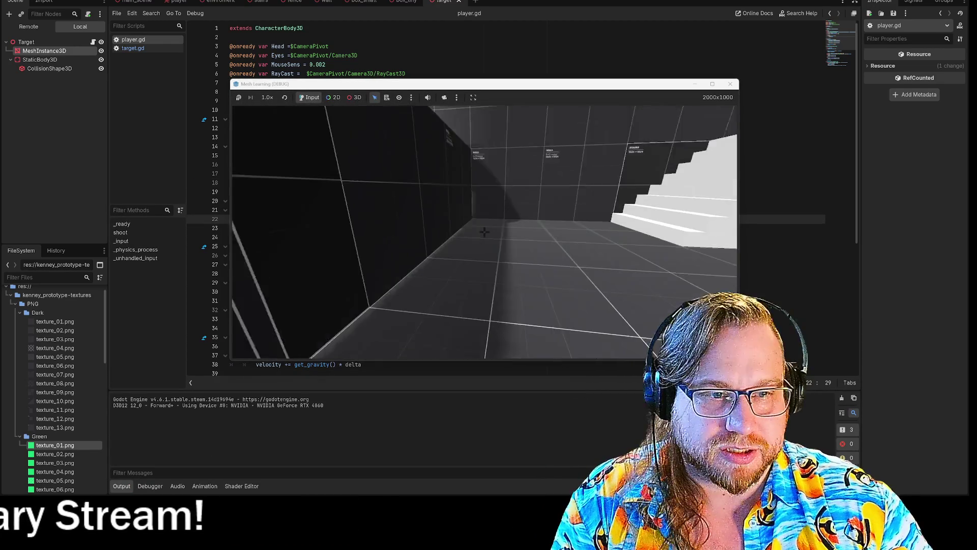
pyautogui.press('w')
pyautogui.press('w')
pyautogui.press('w')
pyautogui.press('s')
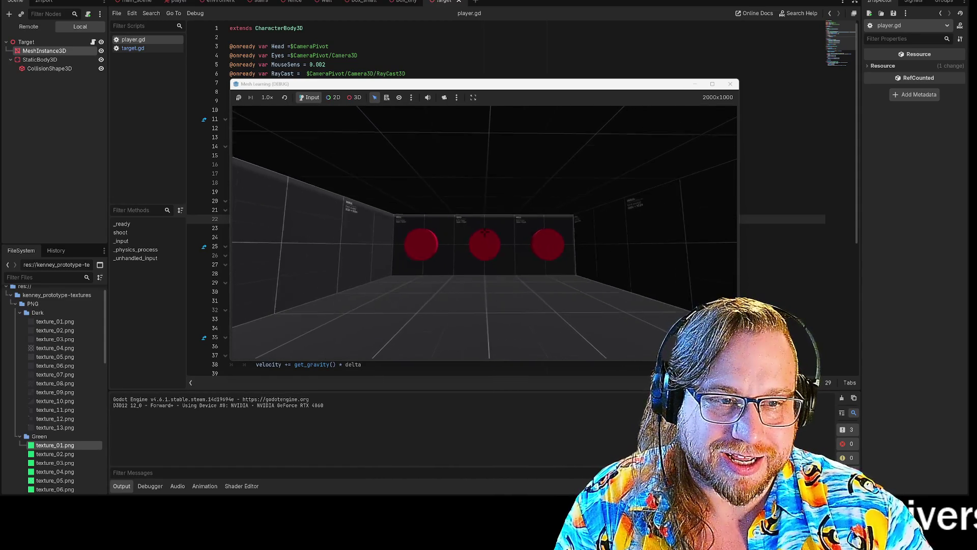
pyautogui.press('w')
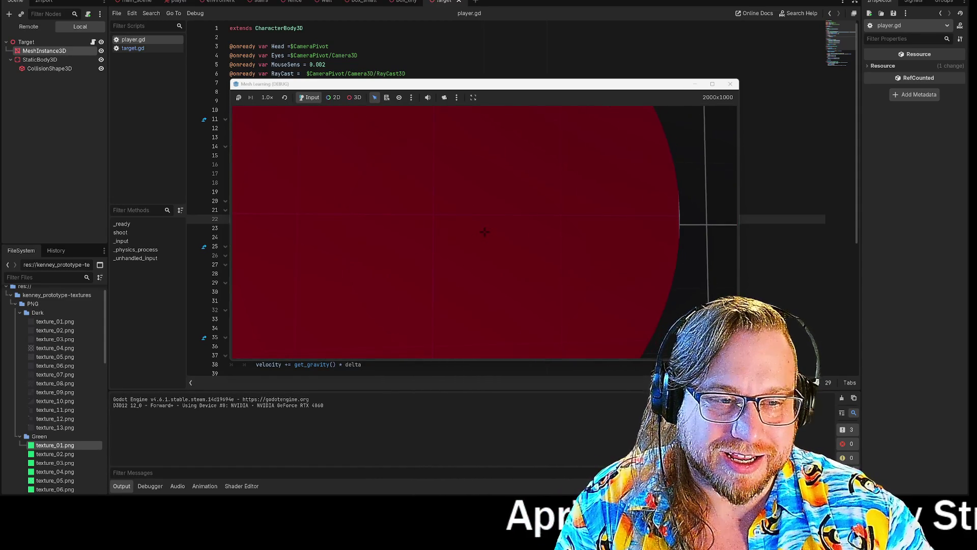
pyautogui.press('s')
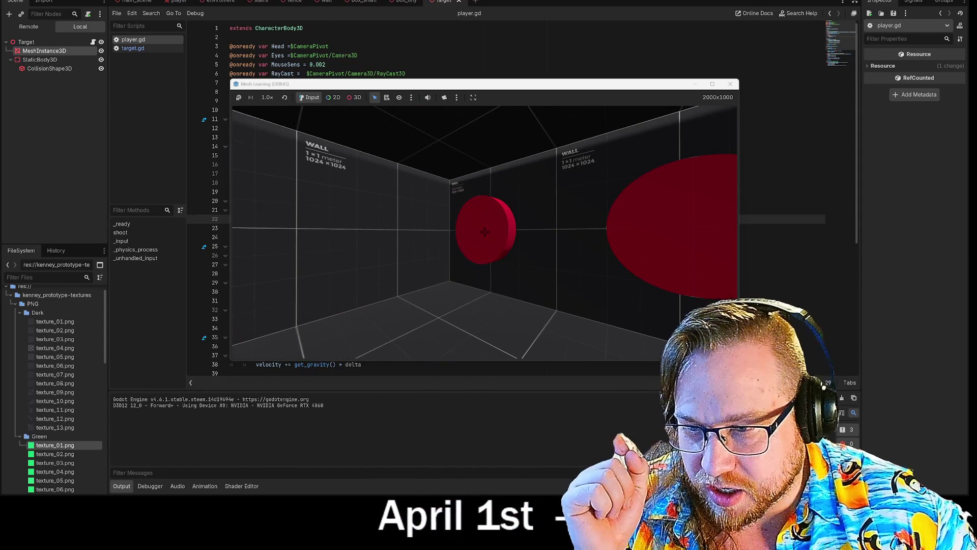
pyautogui.press('s')
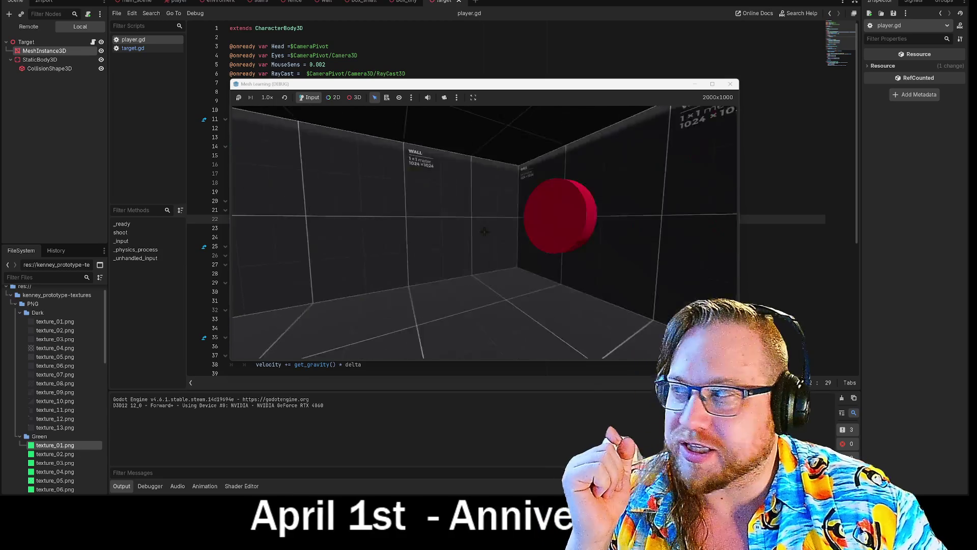
pyautogui.press('F8')
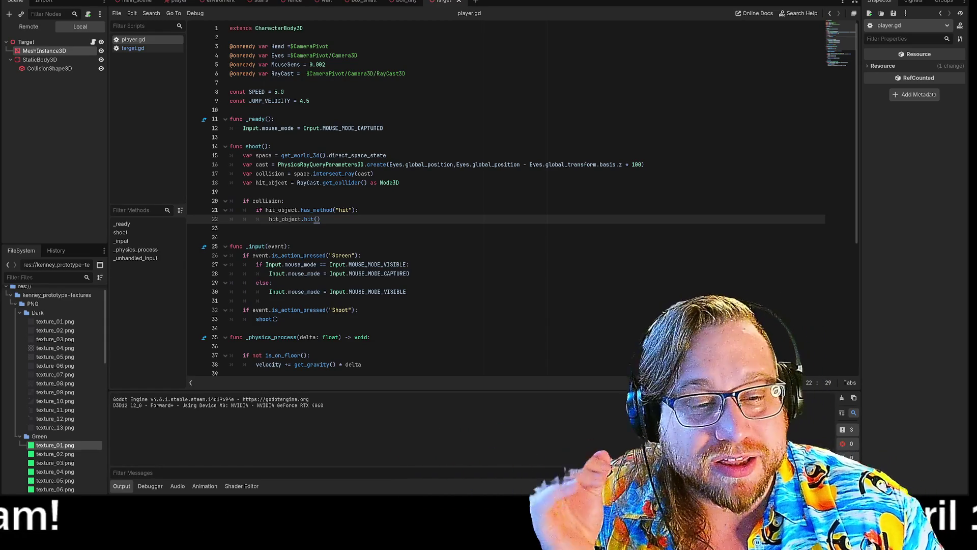
pyautogui.click(230, 228)
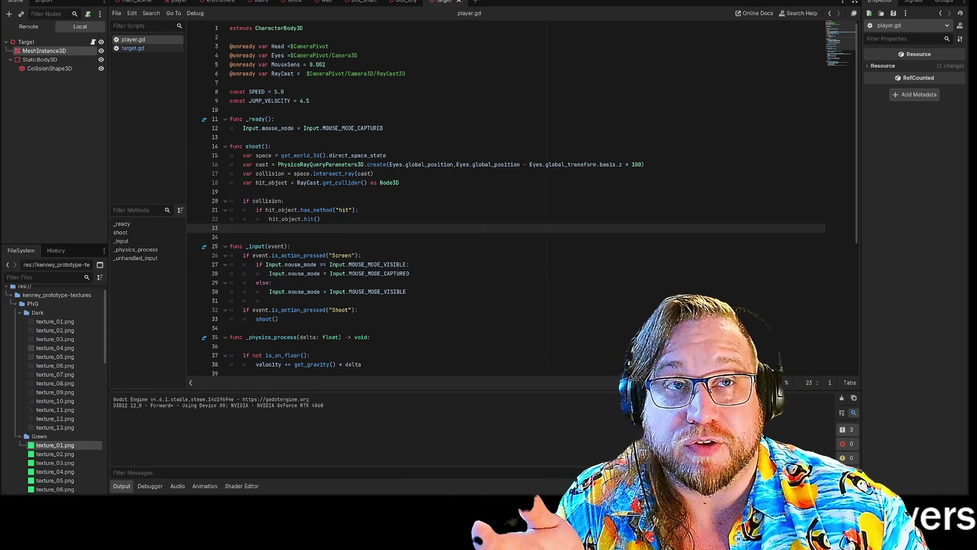
pyautogui.click(230, 237)
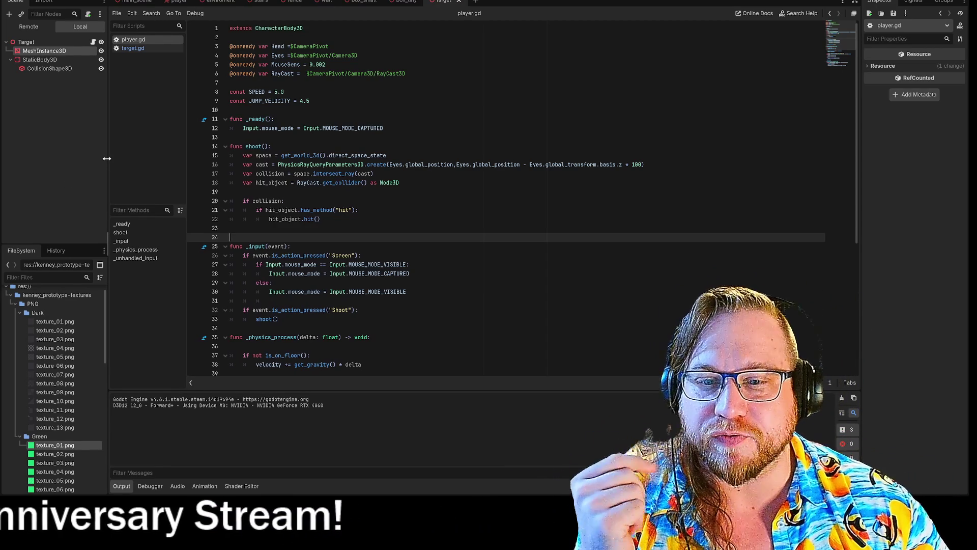
pyautogui.moveTo(107, 158); pyautogui.dragTo(111, 158)
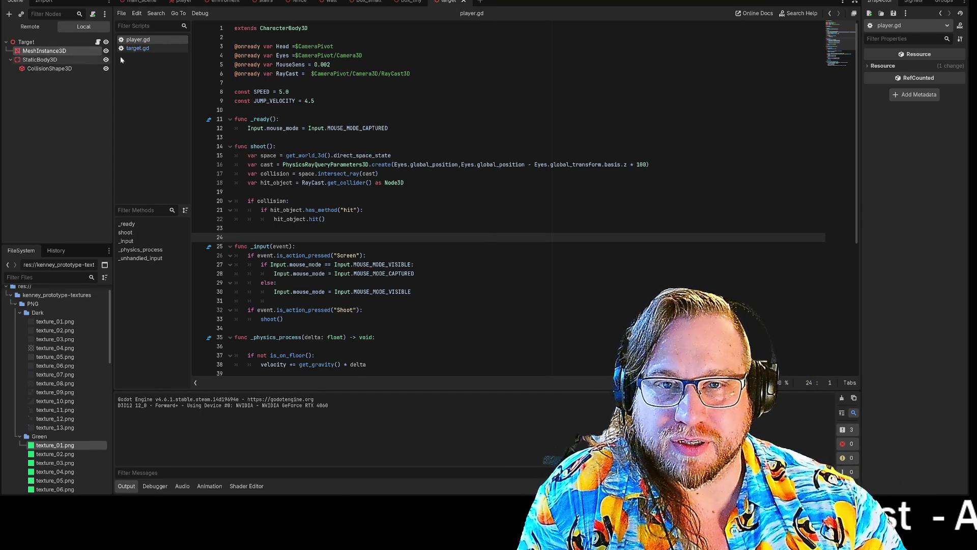
pyautogui.click(138, 48)
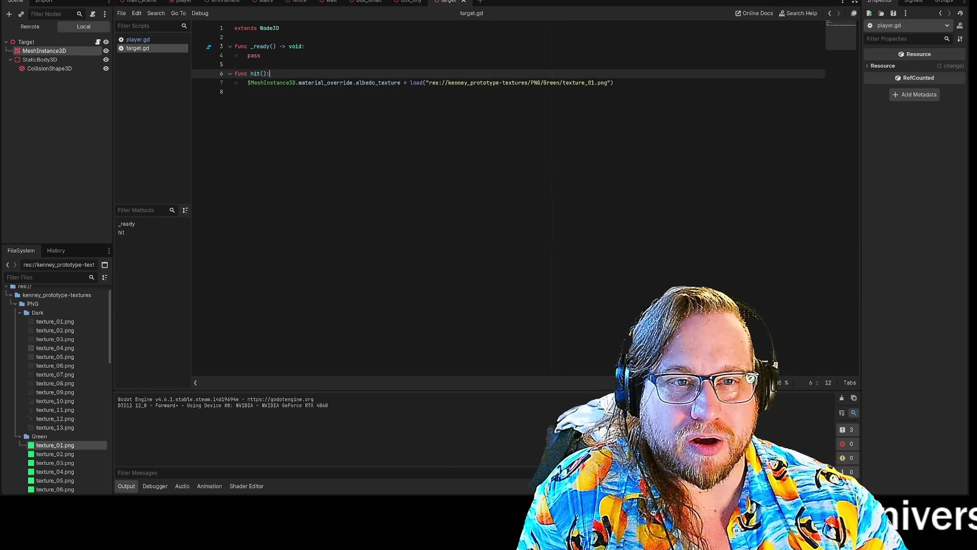
# Remove the red material override from the target's mesh in the 3D view.
pyautogui.click(614, 83)
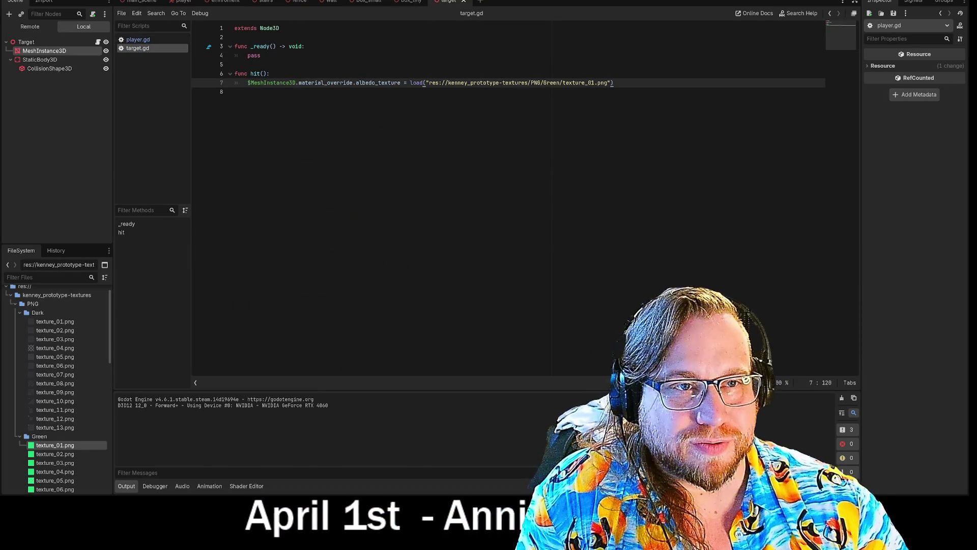
pyautogui.hotkey('ctrl', 'F2')
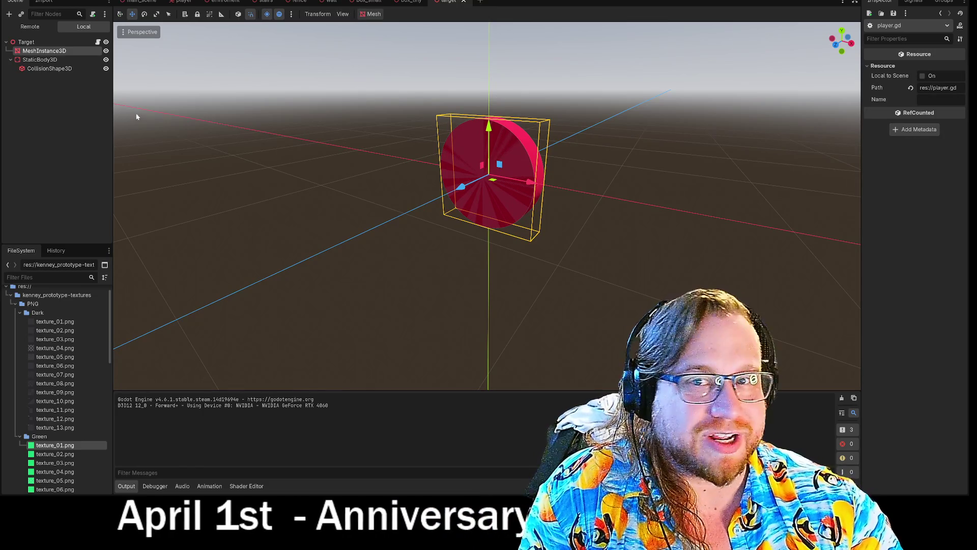
pyautogui.click(44, 51)
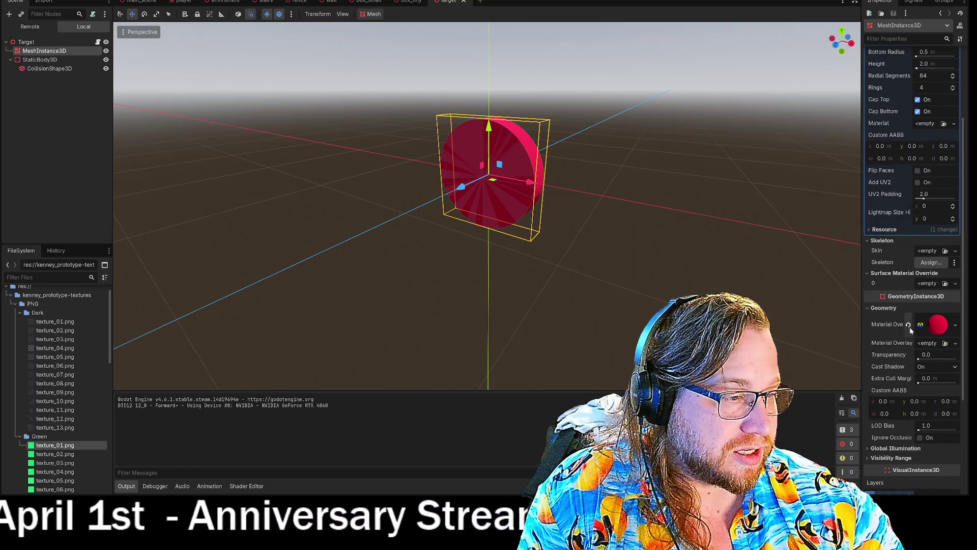
pyautogui.click(909, 326)
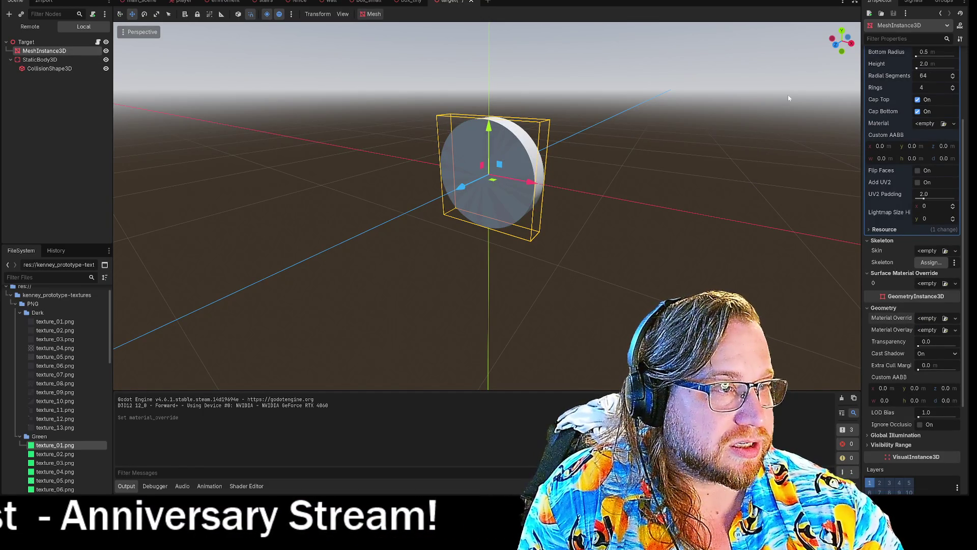
# Run the game, walk up to the three-target wall, then close the game window.
pyautogui.press('F5')
pyautogui.press('w')
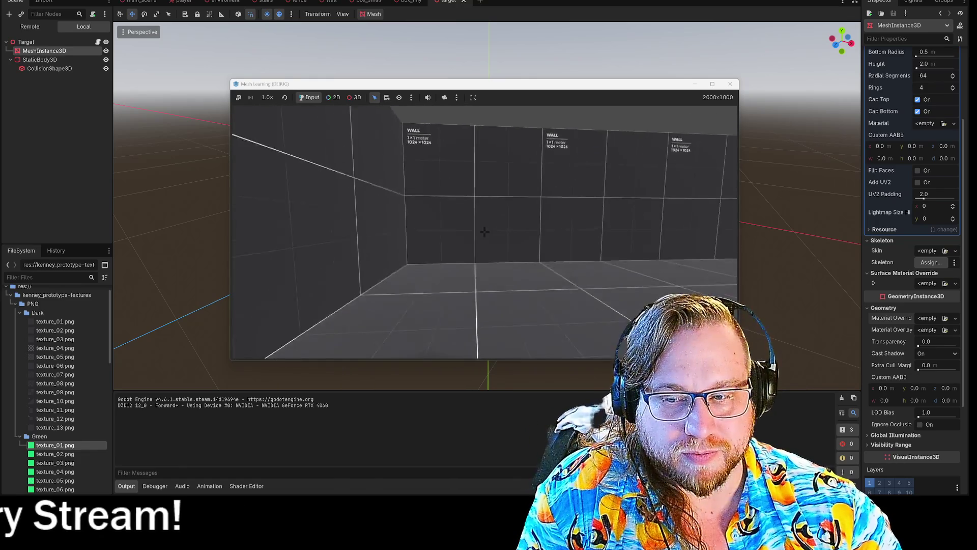
pyautogui.press('w')
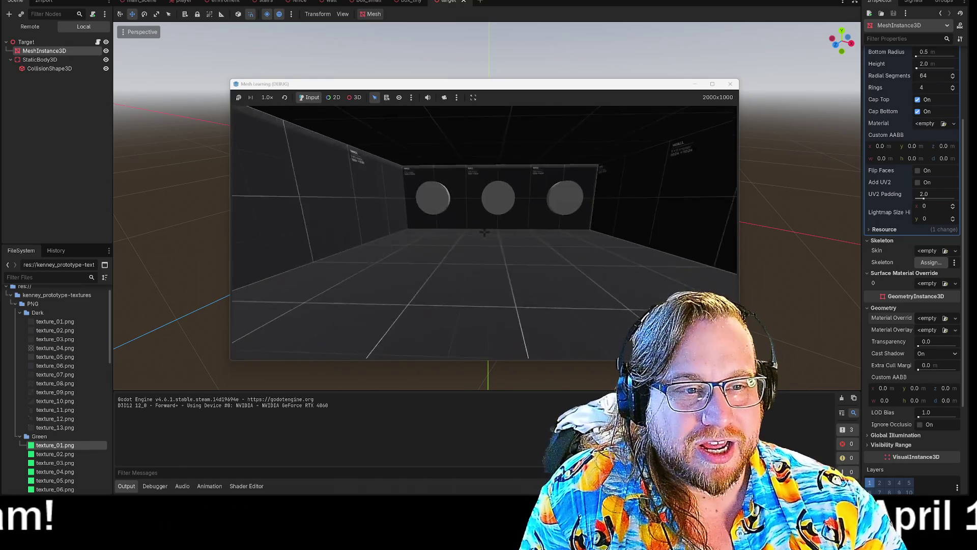
pyautogui.press('s')
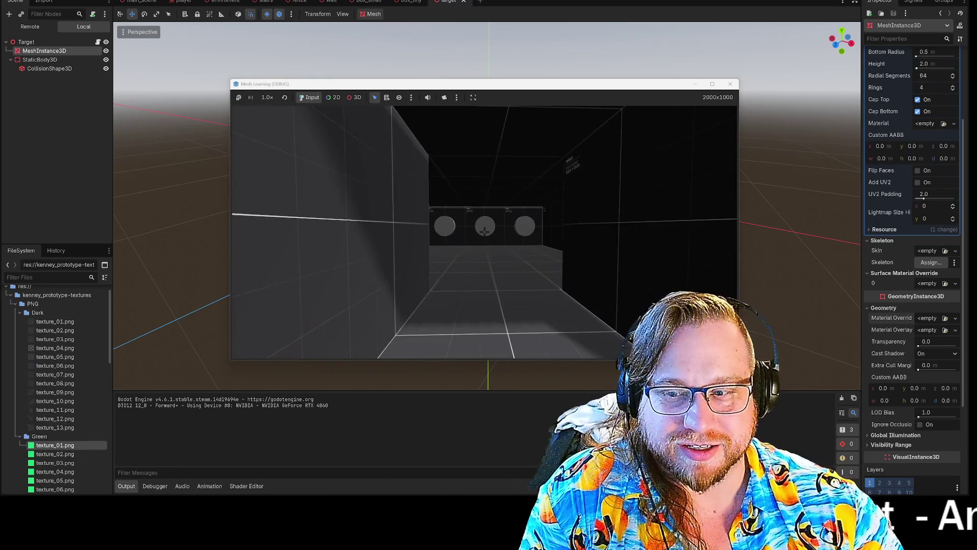
pyautogui.press('w')
pyautogui.press('s')
pyautogui.press('w')
pyautogui.press('s')
pyautogui.press('Escape')
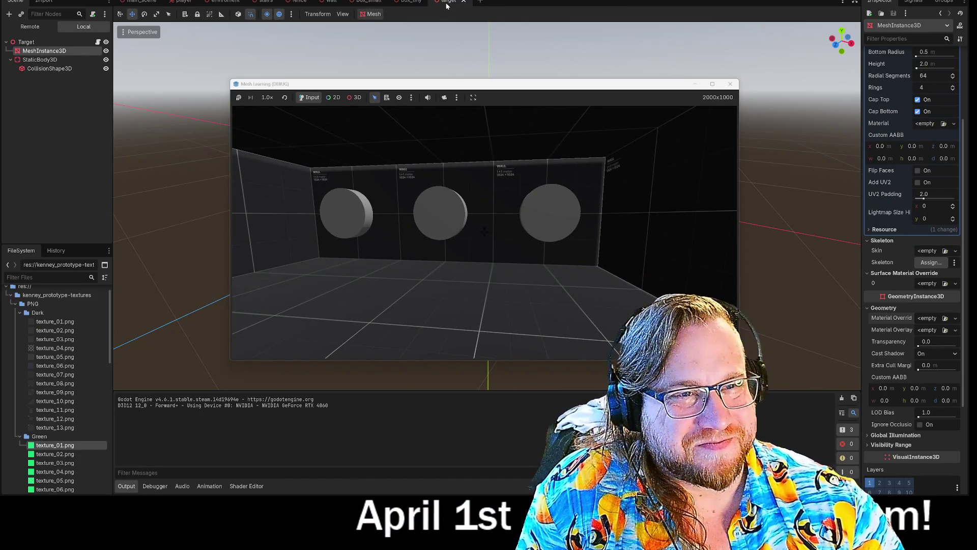
pyautogui.click(730, 84)
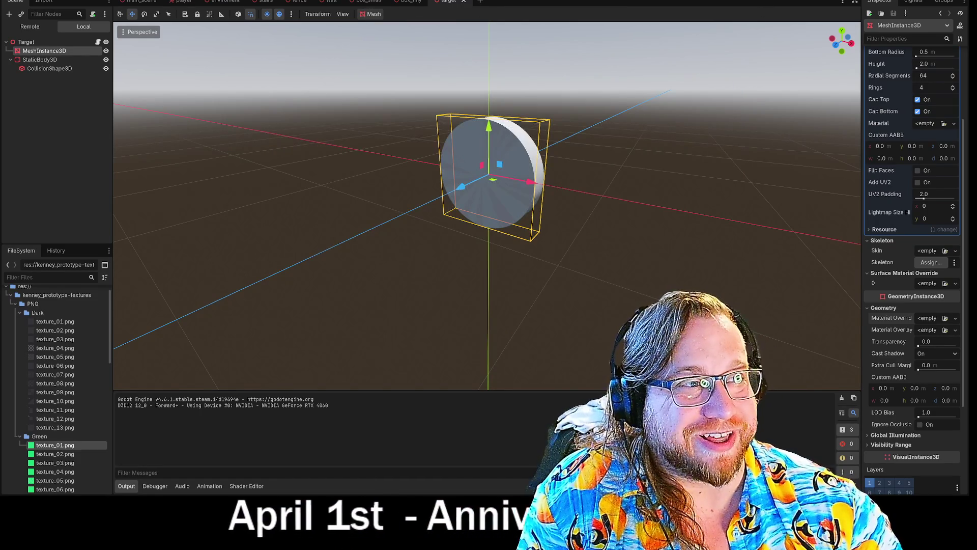
# Set the mesh's Material Override to a new StandardMaterial3D, expand its Albedo settings, and return to target.gd.
pyautogui.click(955, 317)
pyautogui.press('Escape')
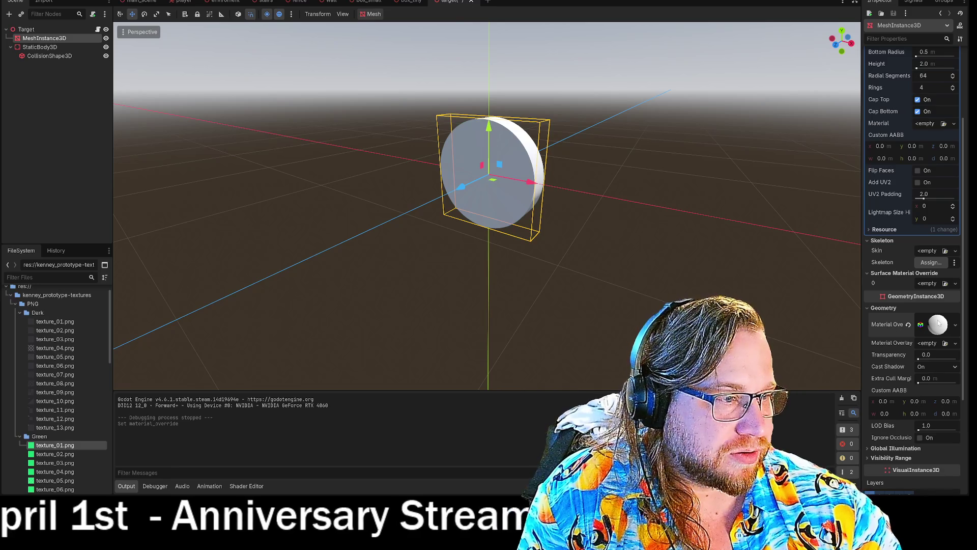
pyautogui.click(936, 320)
pyautogui.scroll(-3, 918, 383)
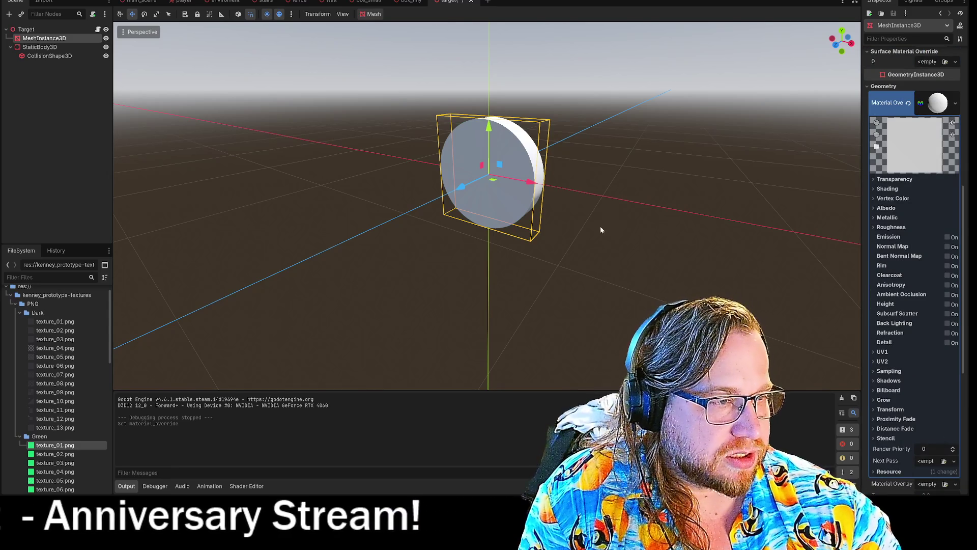
pyautogui.click(883, 208)
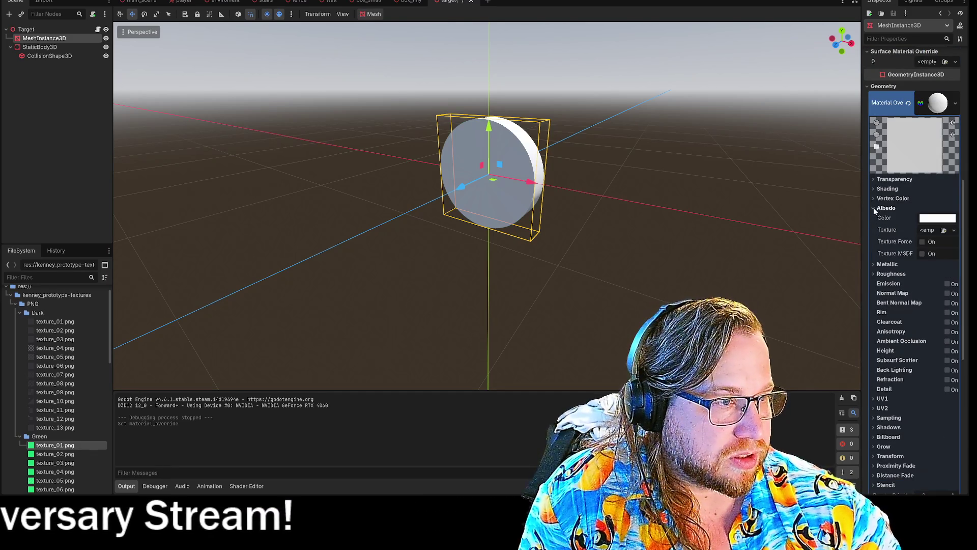
pyautogui.click(927, 232)
pyautogui.press('Escape')
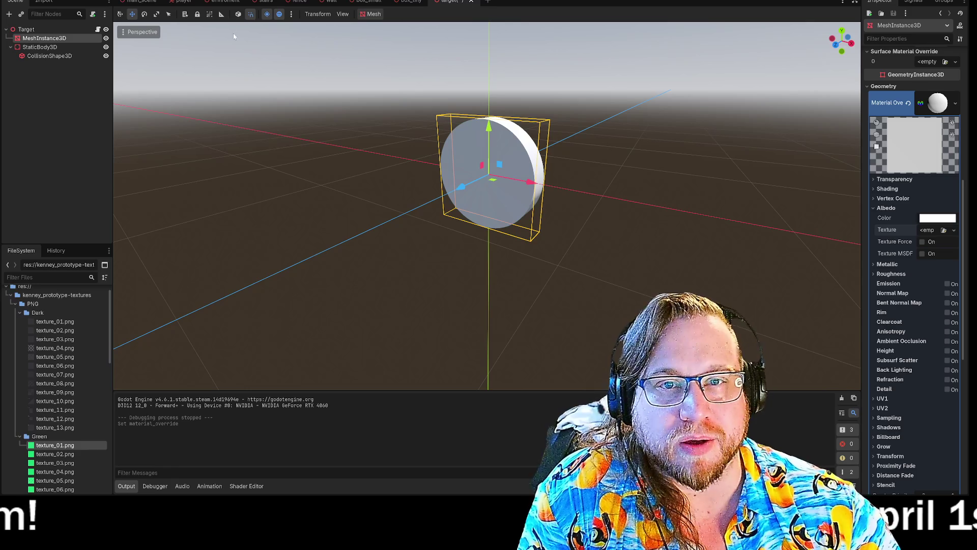
pyautogui.hotkey('ctrl', 'F3')
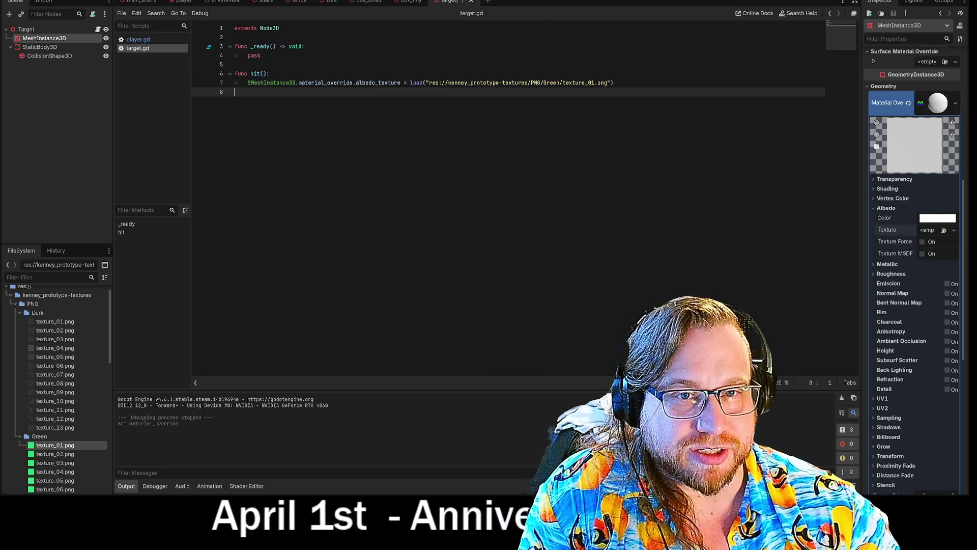
# Review the hit() function line in target.gd.
pyautogui.click(266, 74)
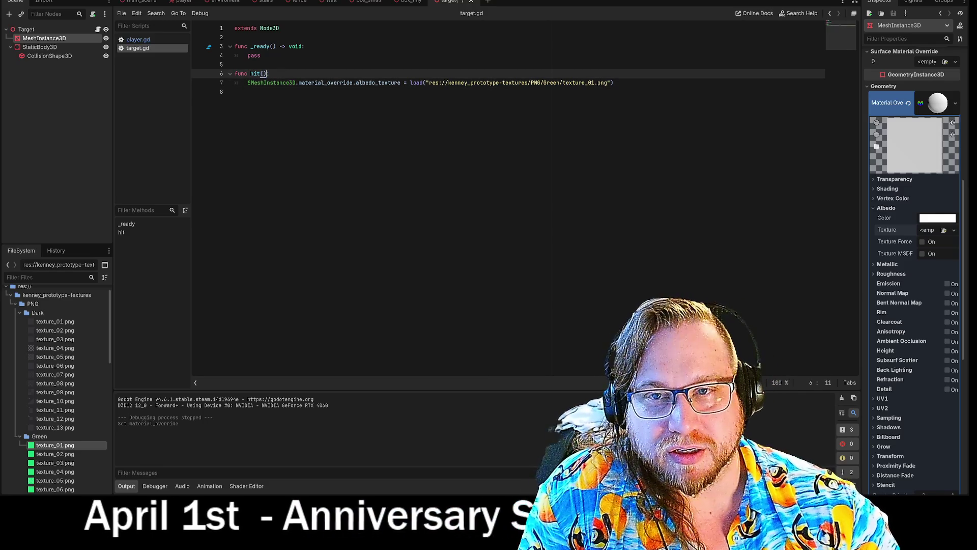
pyautogui.click(235, 91)
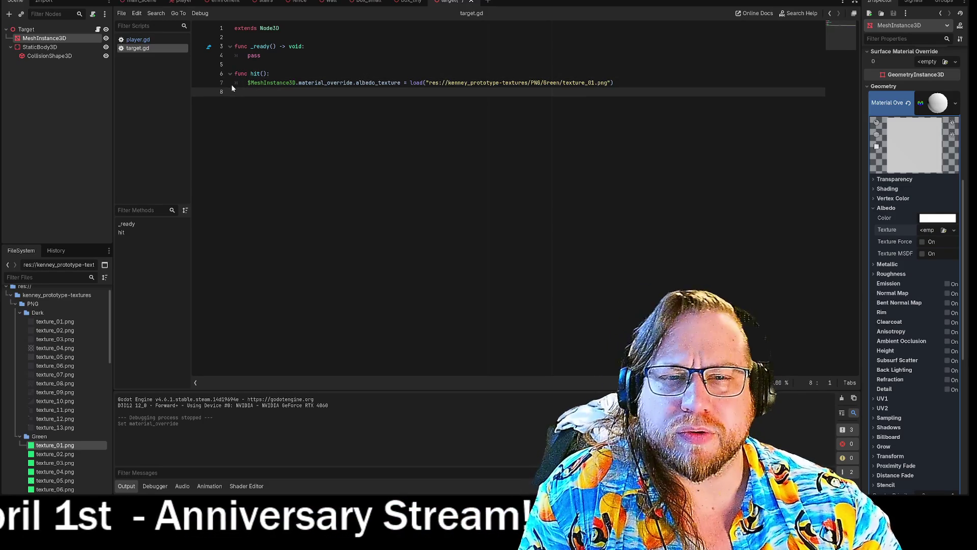
pyautogui.moveTo(241, 74); pyautogui.dragTo(271, 74)
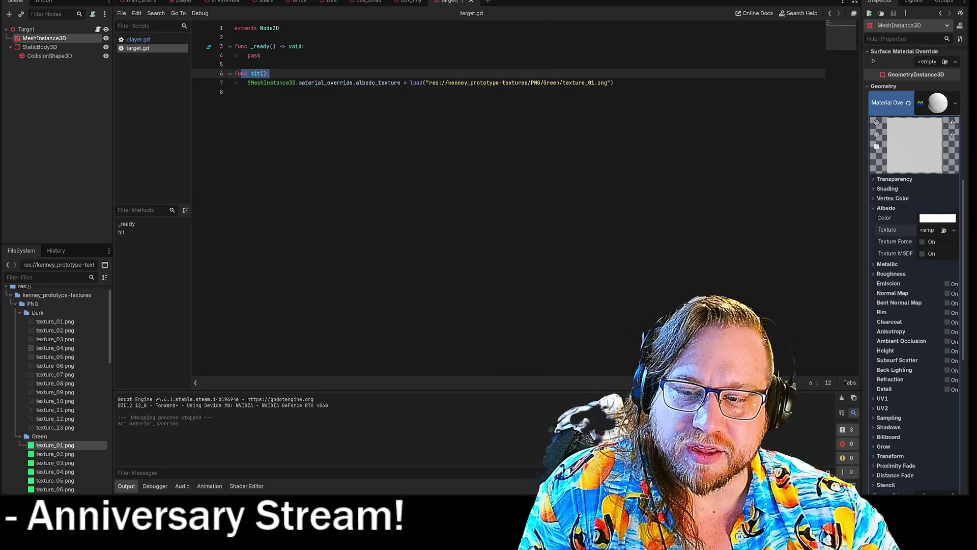
pyautogui.click(271, 74)
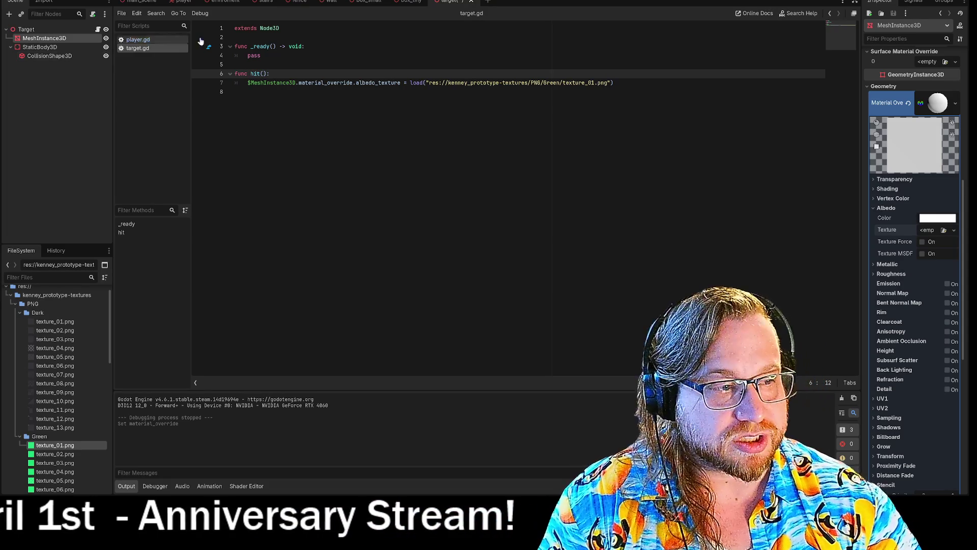
# Save the target scene from its tab menu and run the game.
pyautogui.rightClick(453, 2)
pyautogui.click(479, 18)
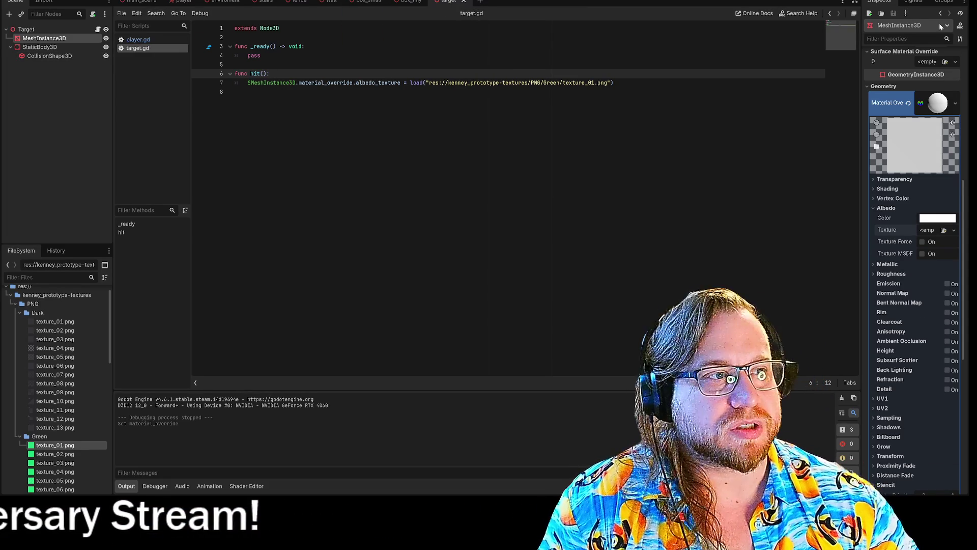
pyautogui.press('F5')
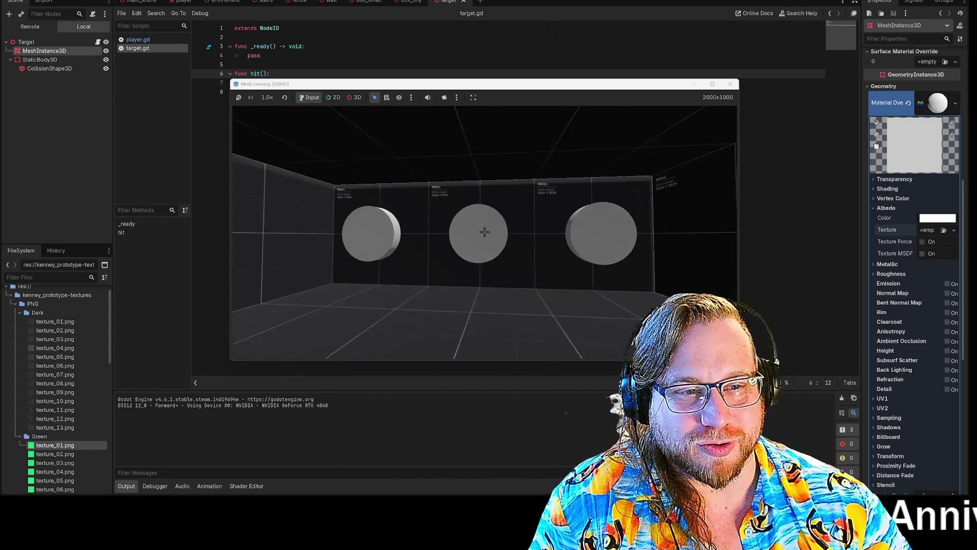
# Stop the test game and inspect the material override load path on line 7 of target.gd.
pyautogui.click(730, 84)
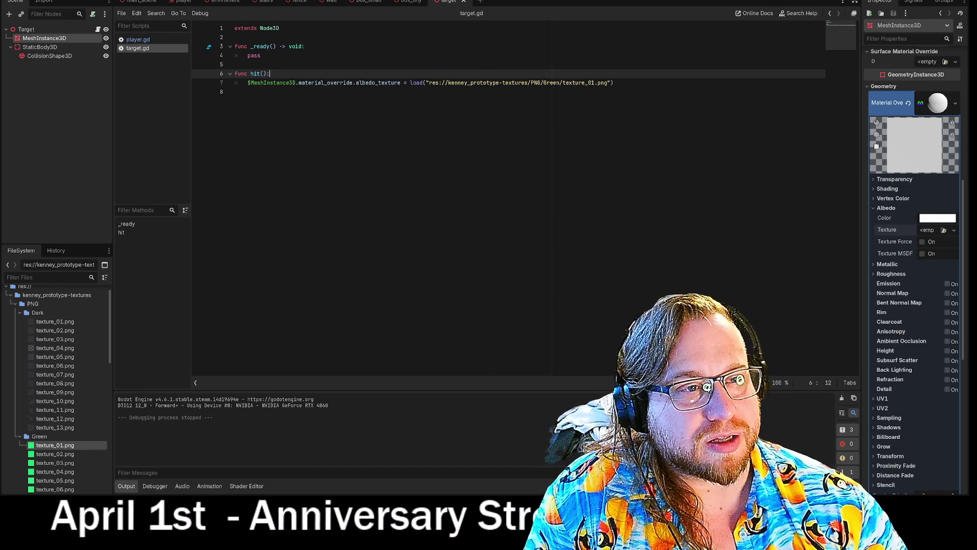
pyautogui.moveTo(557, 84)
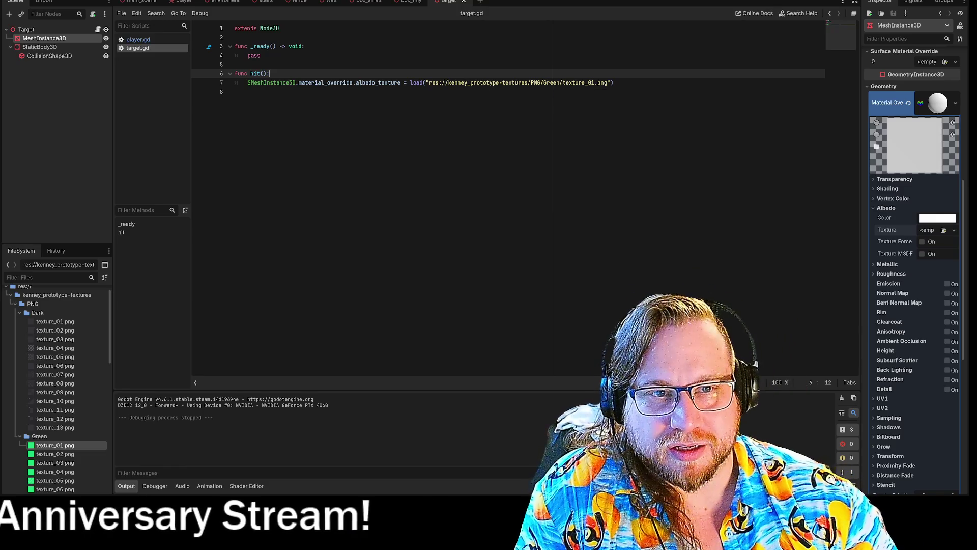
pyautogui.click(234, 92)
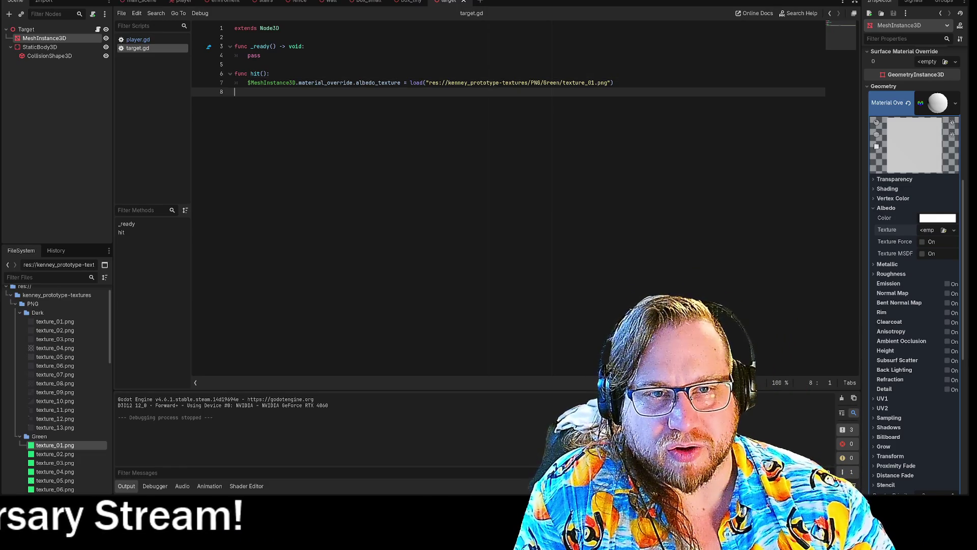
pyautogui.moveTo(298, 82); pyautogui.dragTo(541, 82)
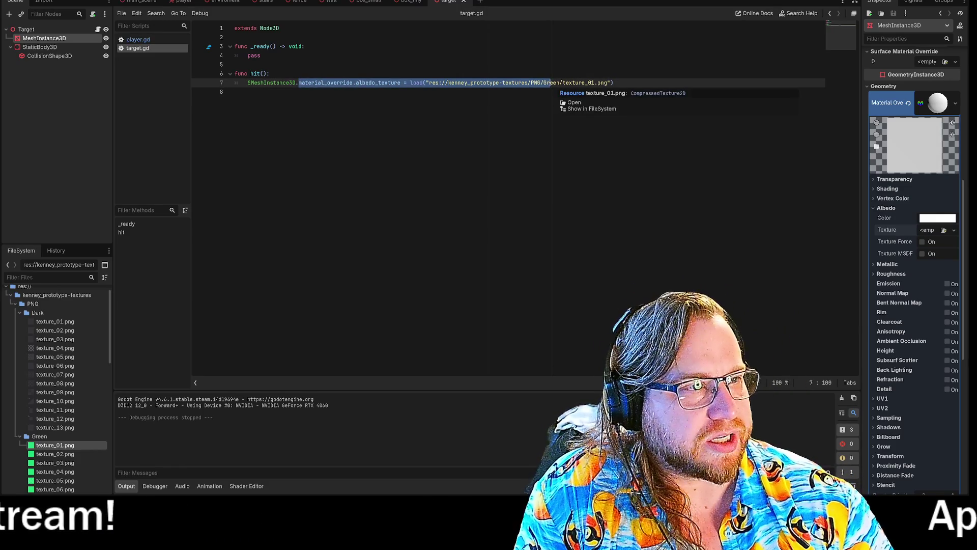
pyautogui.click(614, 82)
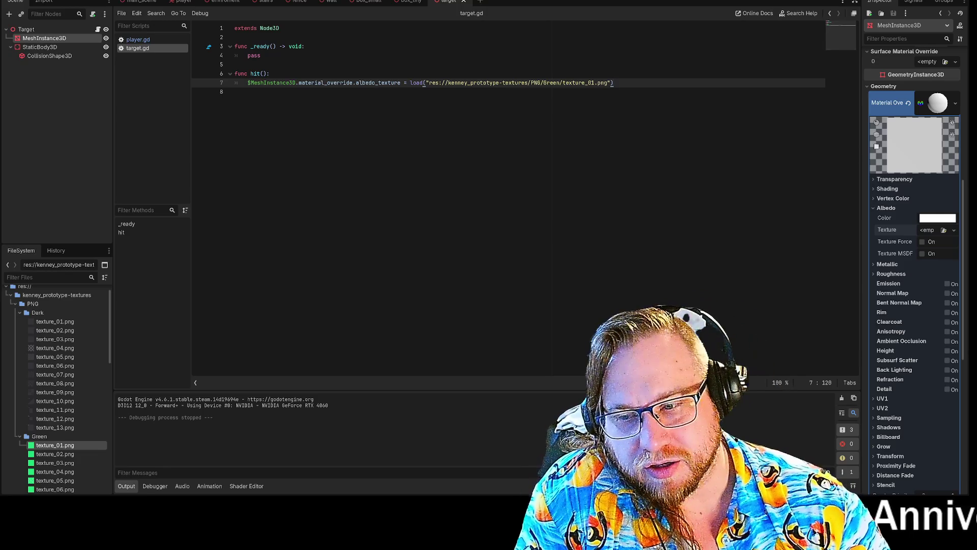
pyautogui.click(235, 92)
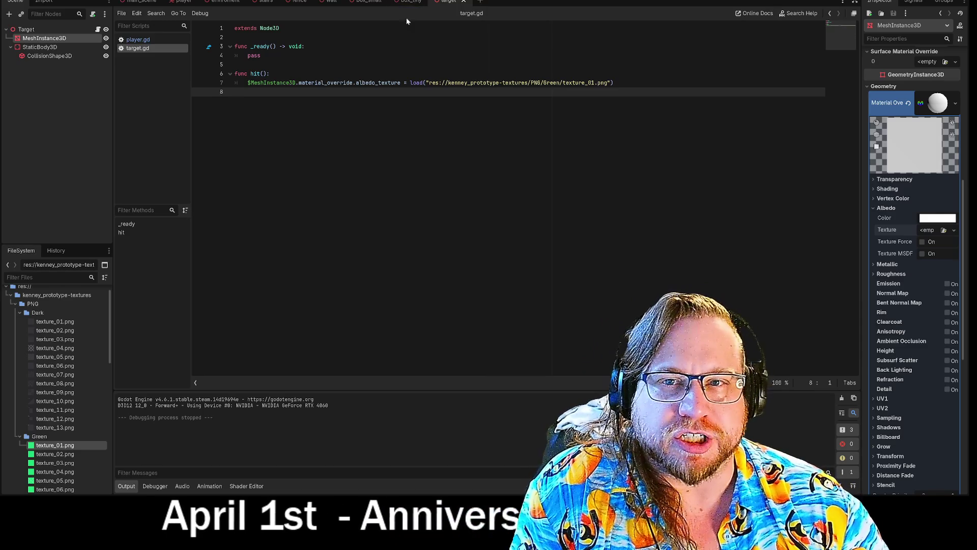
# Glance at player.gd in the player scene, then return to the target scene.
pyautogui.click(181, 3)
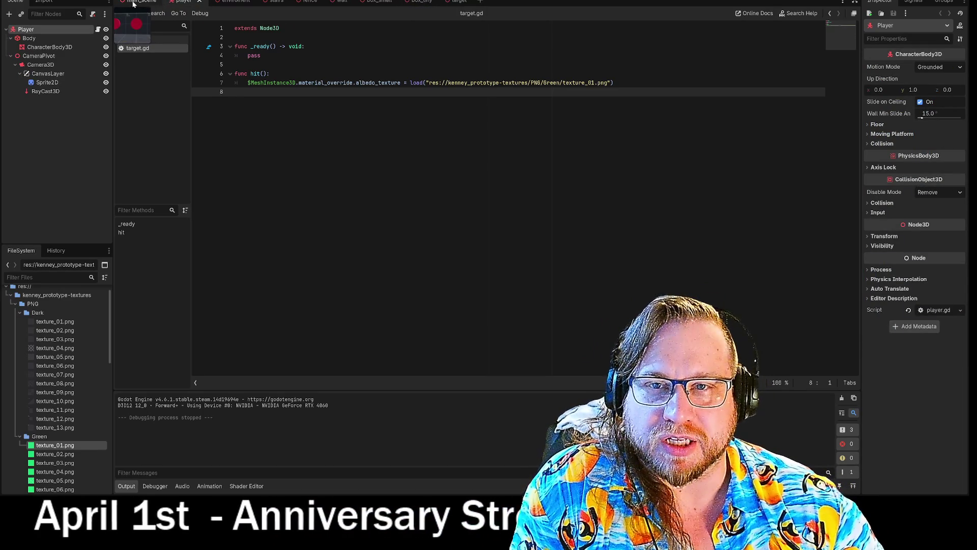
pyautogui.click(98, 29)
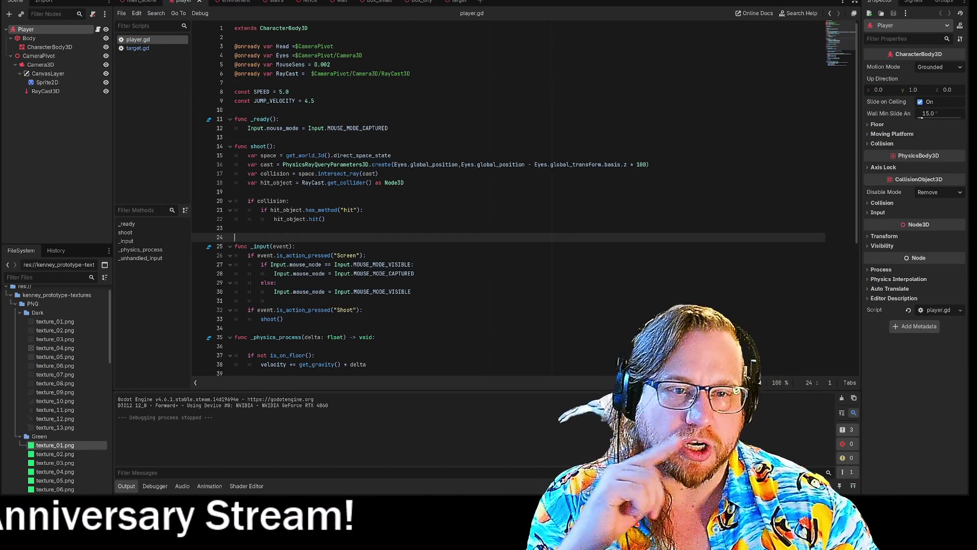
pyautogui.click(457, 4)
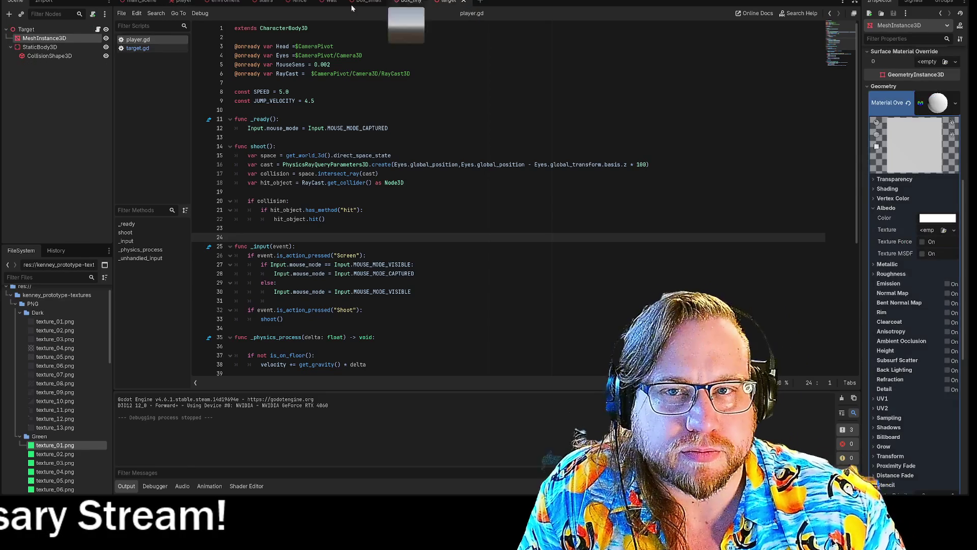
# Attach a new mesh_instance_3d.gd script to MeshInstance3D and select its template code.
pyautogui.rightClick(35, 41)
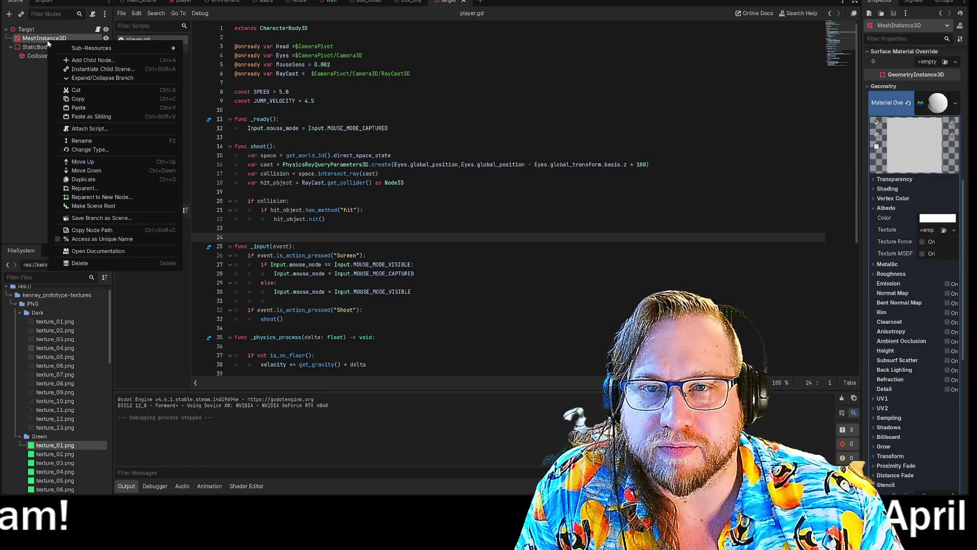
pyautogui.click(91, 129)
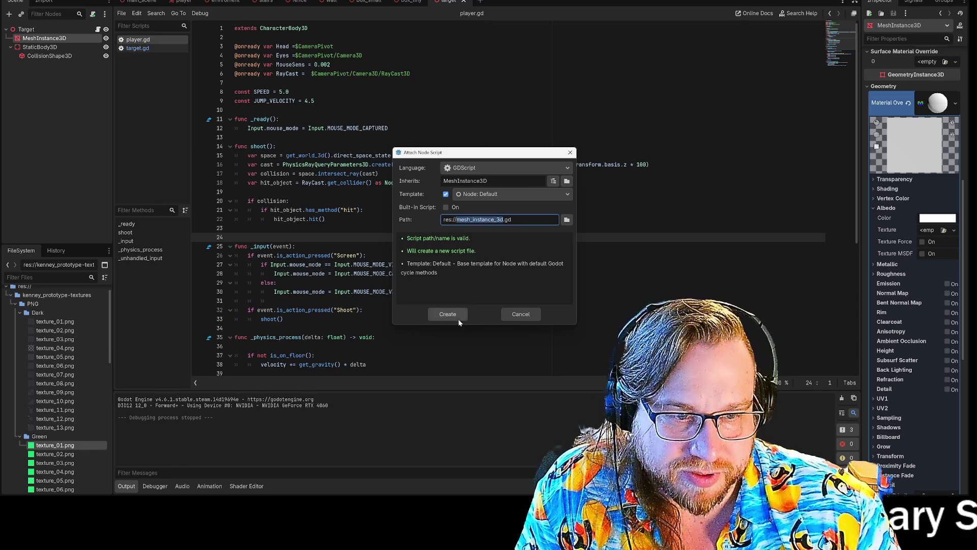
pyautogui.press('Return')
pyautogui.moveTo(263, 119)
pyautogui.mouseDown()
pyautogui.moveTo(239, 101)
pyautogui.moveTo(252, 65)
pyautogui.mouseUp()
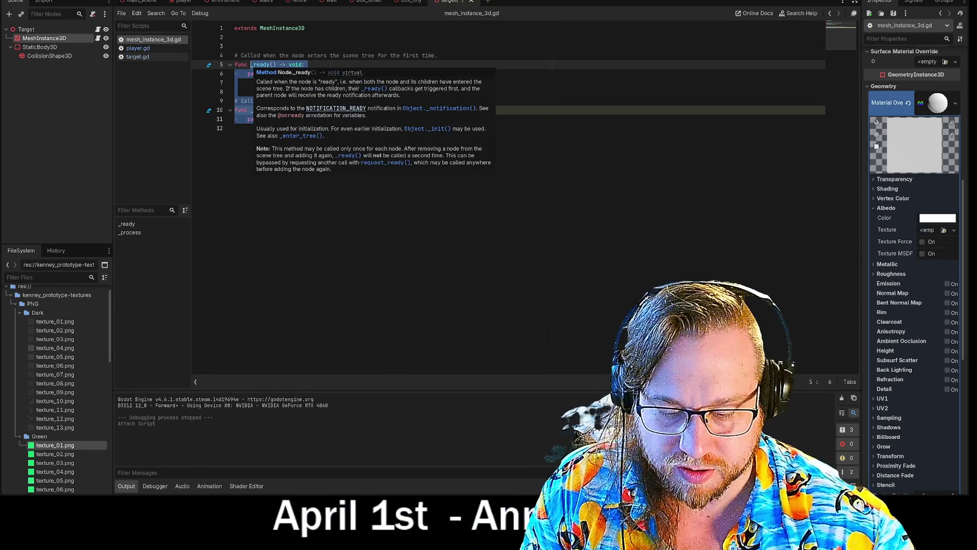